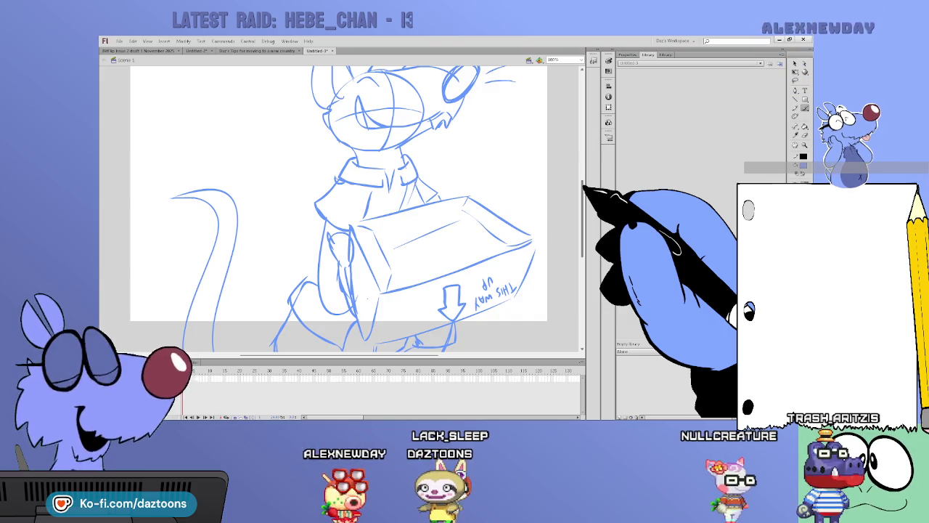
Zoom the stage out to 50% so the whole box-carrying mouse sketch shows
key("ctrl+minus")
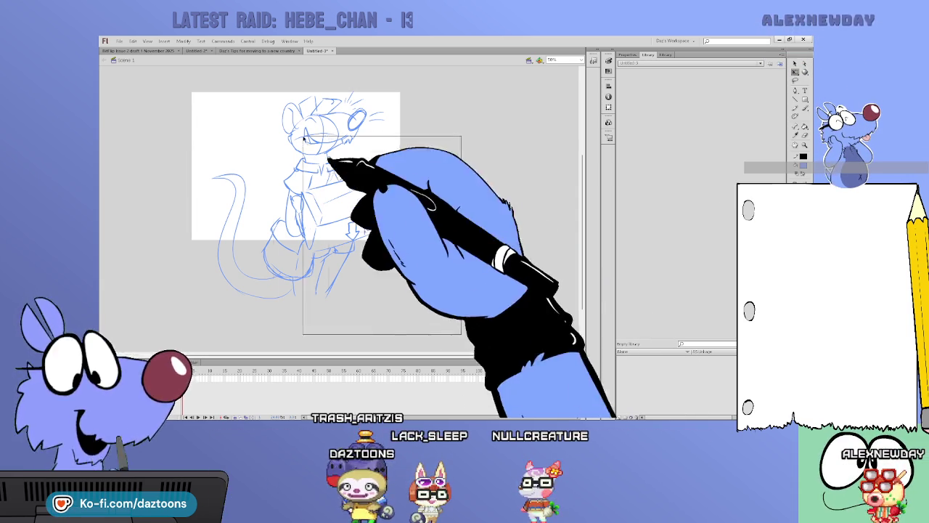
Shrink the whole mouse sketch with Free Transform to fit the stage, then zoom in on it
key("ctrl+a")
key("q")
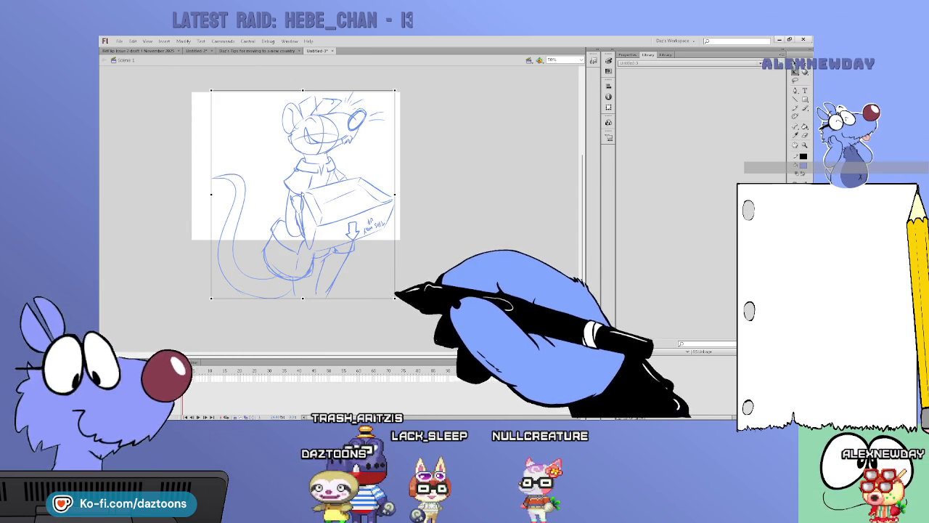
mouse_move(394, 297)
left_mouse_down()
mouse_move(341, 236)
mouse_move(326, 191)
left_mouse_up()
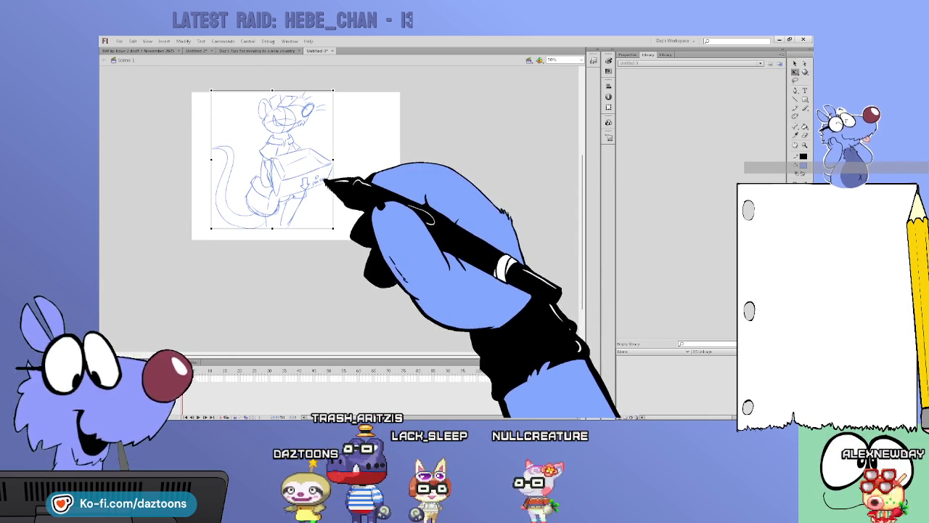
left_click(363, 205)
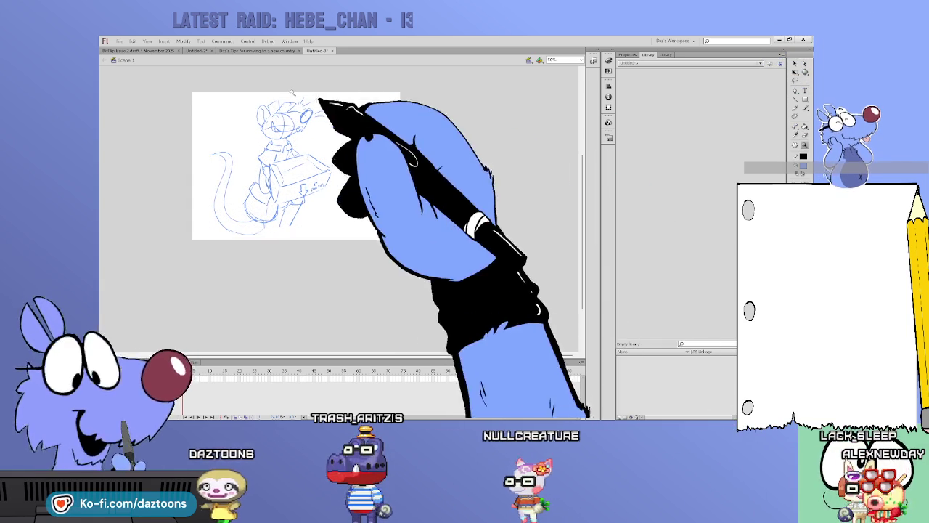
left_click_drag(251, 87, 431, 187)
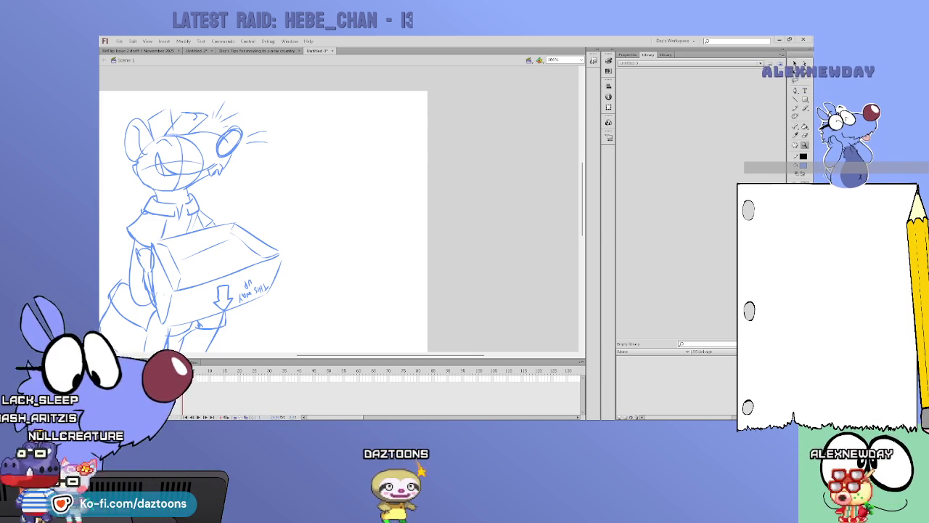
Zoom in for a close-up of the box and tail
key("ctrl+minus")
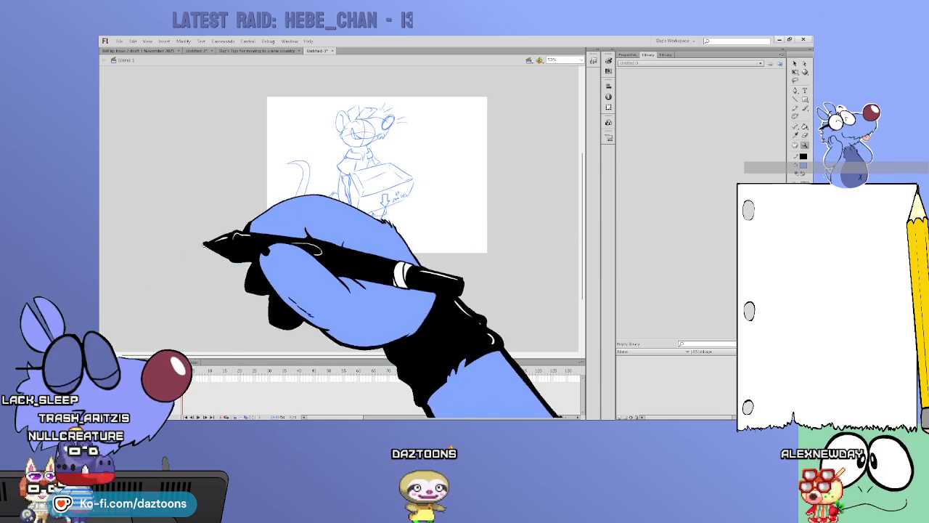
key("ctrl+equal")
key("ctrl+equal")
key("ctrl+minus")
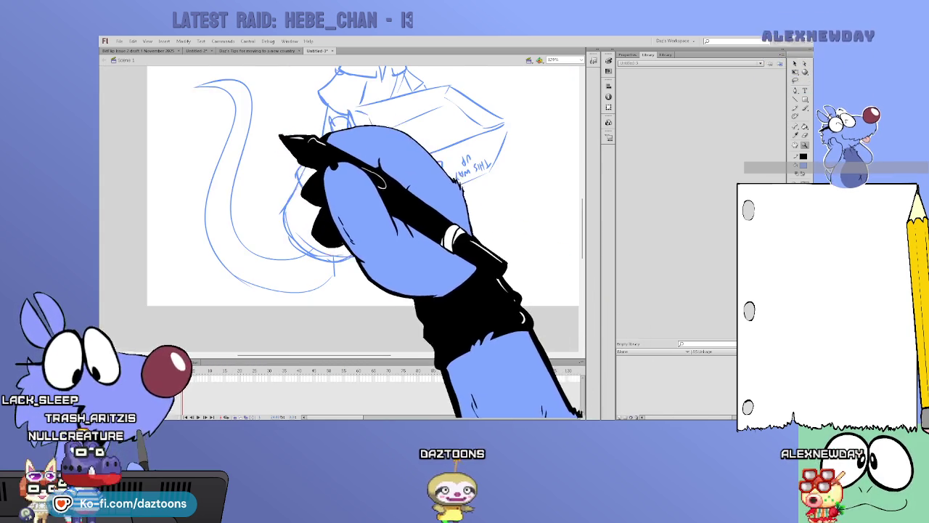
With the Brush tool active, scroll to the blank stage area right of the sketch
key("b")
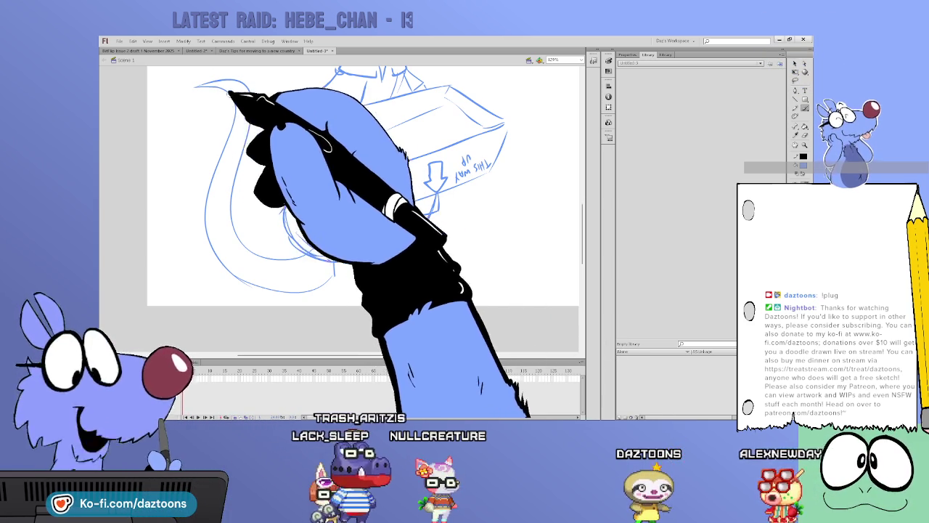
scroll(363, 217, "down", 1)
scroll(363, 218, "up", 1)
scroll(363, 217, "up", 2)
scroll(363, 218, "up", 1)
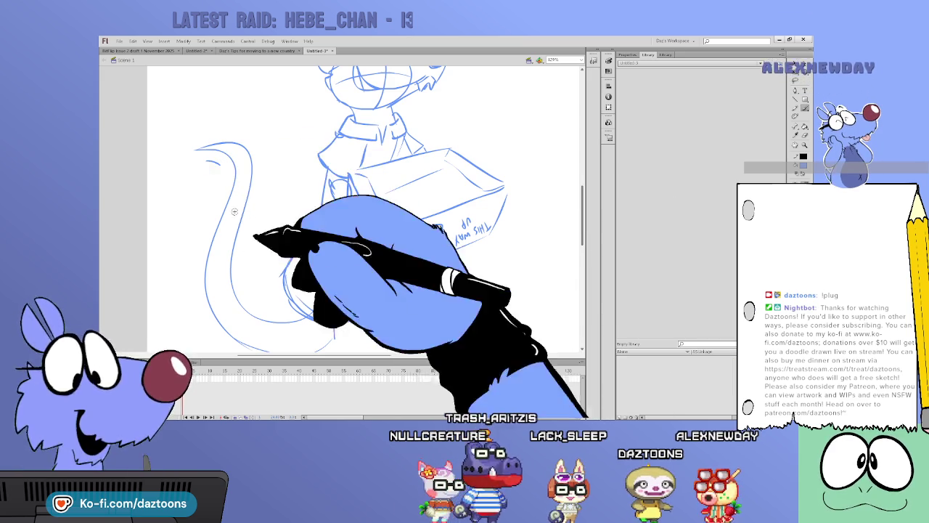
scroll(363, 218, "up", 2)
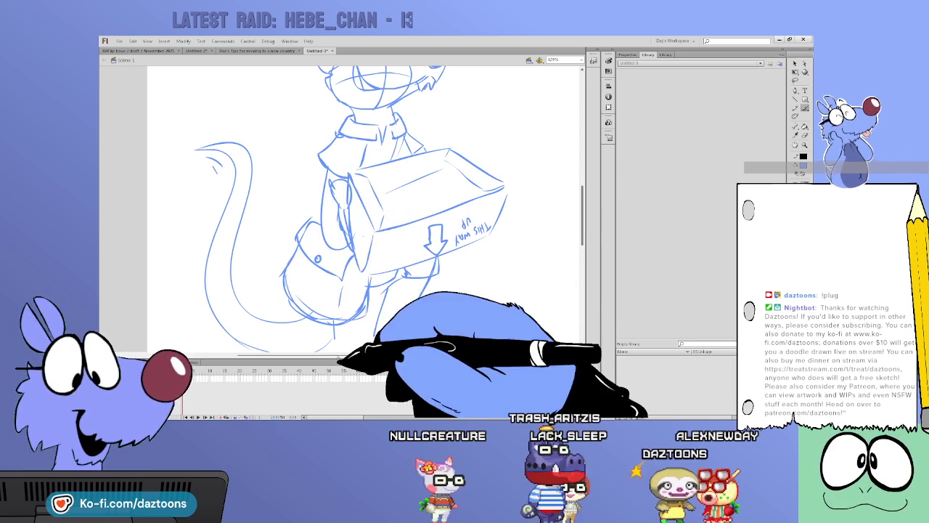
scroll(363, 218, "down", 2)
scroll(363, 218, "right", 2)
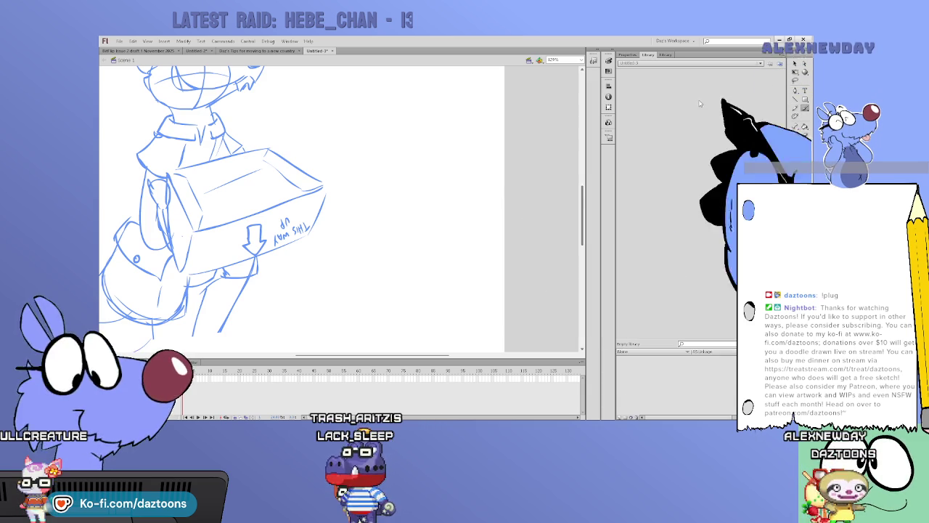
Hand-letter 'To' followed by the supporter's name beside the sketch
left_click_drag(382, 144, 389, 157)
mouse_move(399, 151)
left_mouse_down()
mouse_move(434, 140)
mouse_move(435, 154)
mouse_move(458, 150)
left_mouse_up()
left_click_drag(463, 145, 470, 151)
left_click_drag(475, 137, 480, 153)
Hand-letter 'THANK YOU FOR THE SUPPORT!' on lines below the name
left_click_drag(385, 173, 397, 172)
mouse_move(391, 173)
left_mouse_down()
mouse_move(392, 186)
mouse_move(404, 186)
left_mouse_up()
left_click_drag(405, 180, 413, 178)
mouse_move(413, 173)
left_mouse_down()
mouse_move(417, 186)
mouse_move(472, 178)
left_mouse_up()
left_click_drag(401, 195, 401, 211)
left_click_drag(401, 194, 411, 204)
mouse_move(419, 209)
left_mouse_down()
mouse_move(424, 197)
mouse_move(445, 195)
left_mouse_up()
mouse_move(440, 195)
left_mouse_down()
mouse_move(440, 209)
mouse_move(456, 209)
left_mouse_up()
mouse_move(448, 202)
left_mouse_down()
mouse_move(462, 210)
mouse_move(405, 234)
mouse_move(428, 218)
mouse_move(433, 234)
left_mouse_up()
mouse_move(434, 218)
left_mouse_down()
mouse_move(443, 226)
mouse_move(451, 217)
left_mouse_up()
left_click_drag(457, 234, 466, 230)
left_click_drag(470, 213, 469, 222)
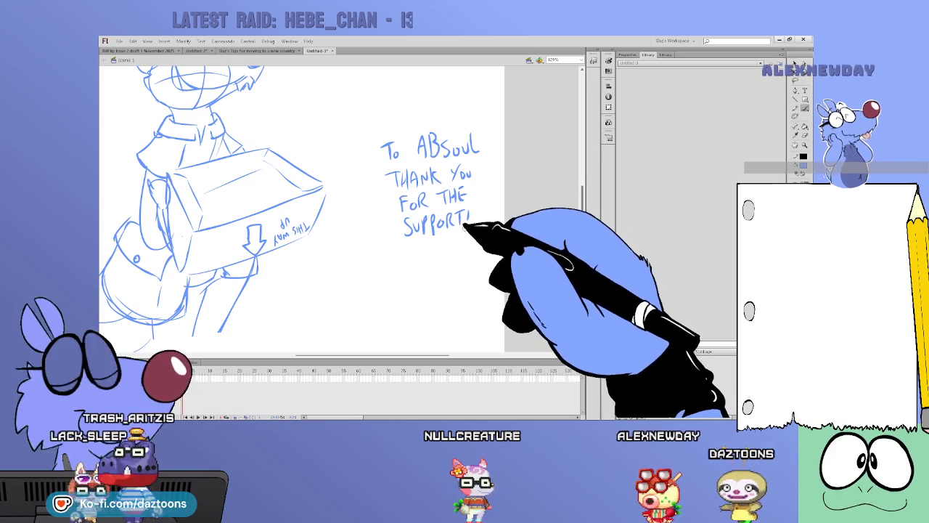
Sign the note, doodle a tiny mouse with glasses beneath it, and zoom out
left_click_drag(402, 260, 414, 258)
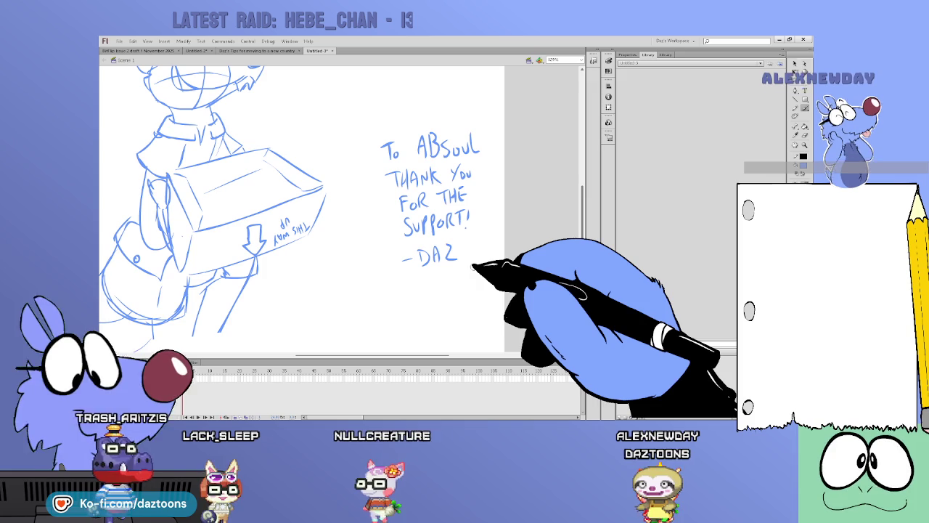
mouse_move(459, 276)
left_mouse_down()
mouse_move(469, 274)
mouse_move(456, 276)
left_mouse_up()
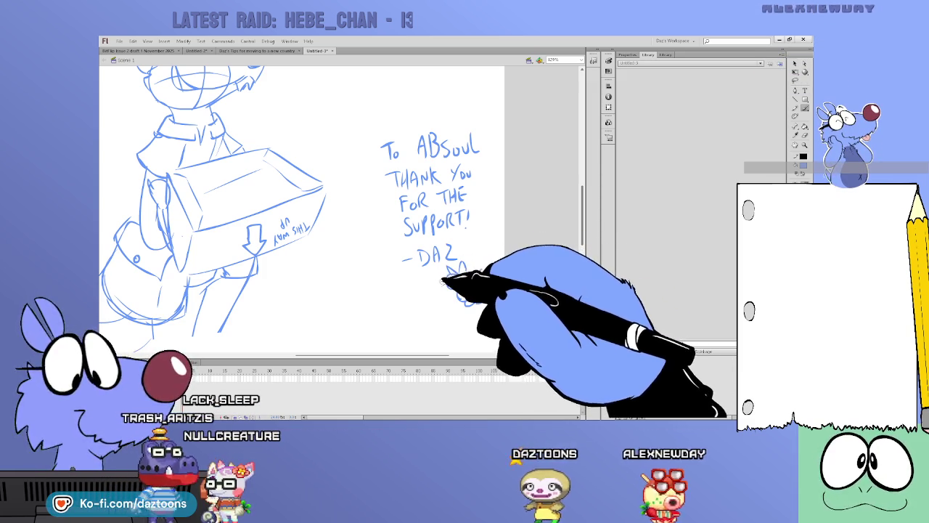
left_click_drag(442, 289, 465, 307)
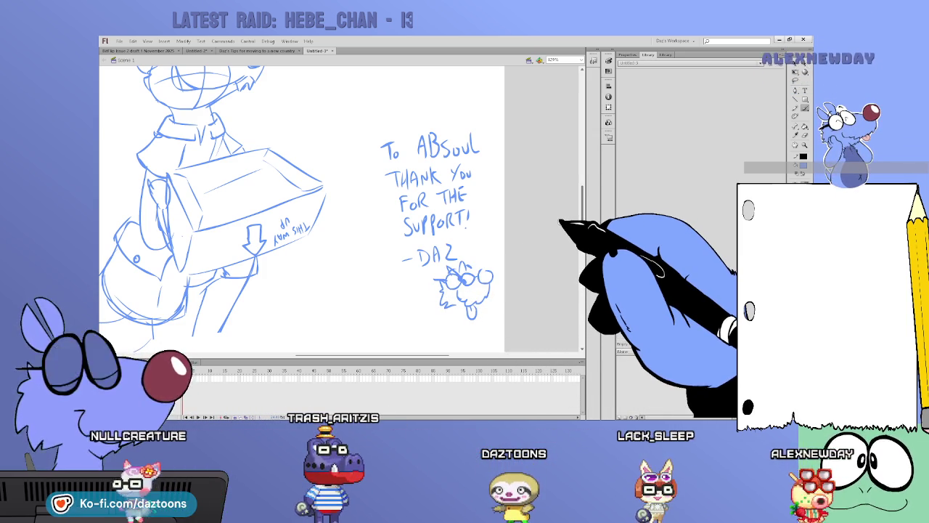
key("ctrl+minus")
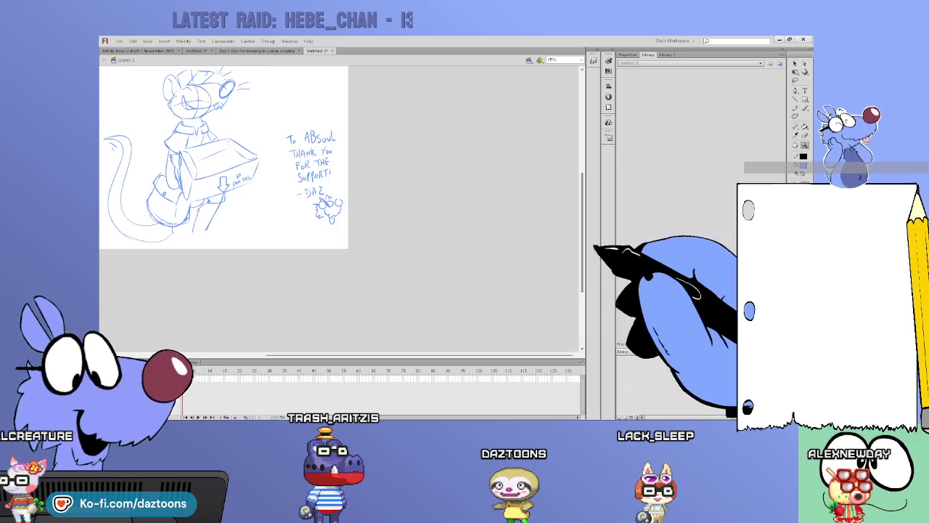
Restore the box drawing and note via undo/redo, then close the Untitled-3 document
scroll(279, 180, "left", 3)
scroll(279, 180, "up", 3)
scroll(278, 207, "up", 1)
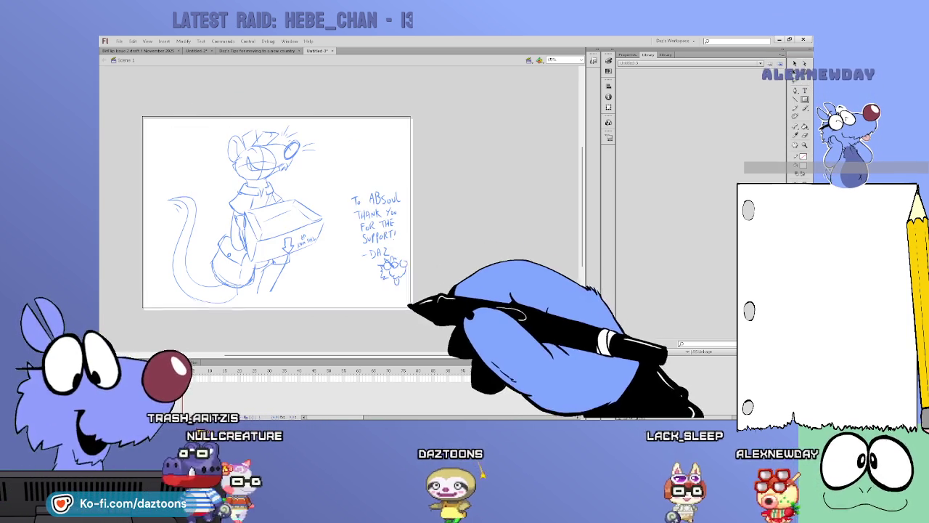
key("Delete")
key("ctrl+z")
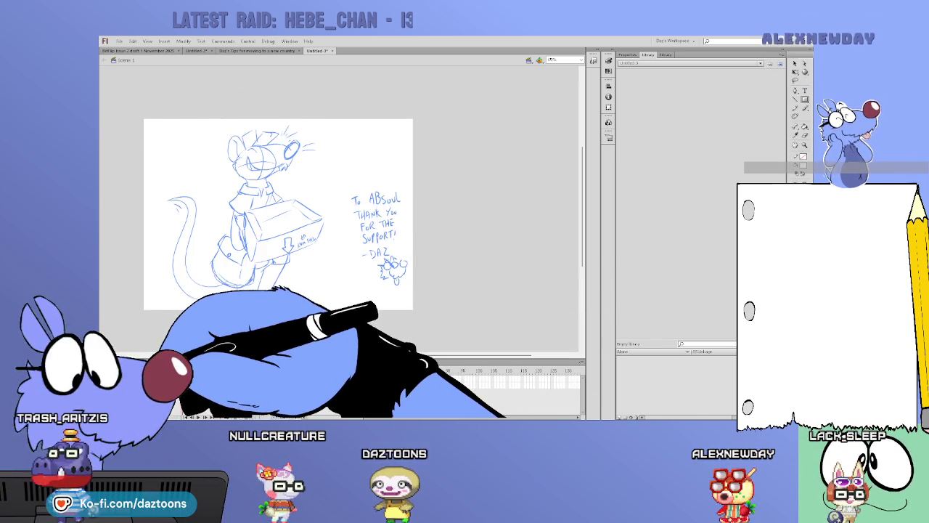
key("ctrl+z")
key("ctrl+y")
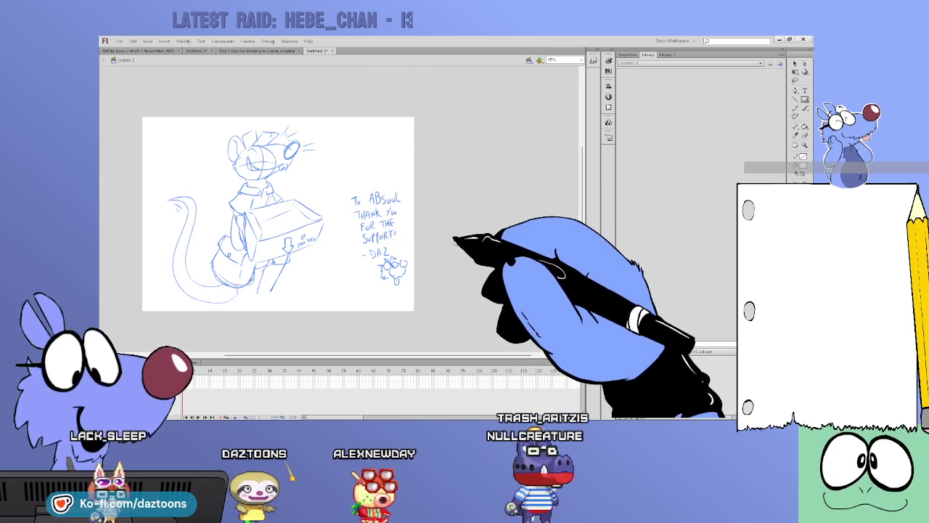
key("ctrl+w")
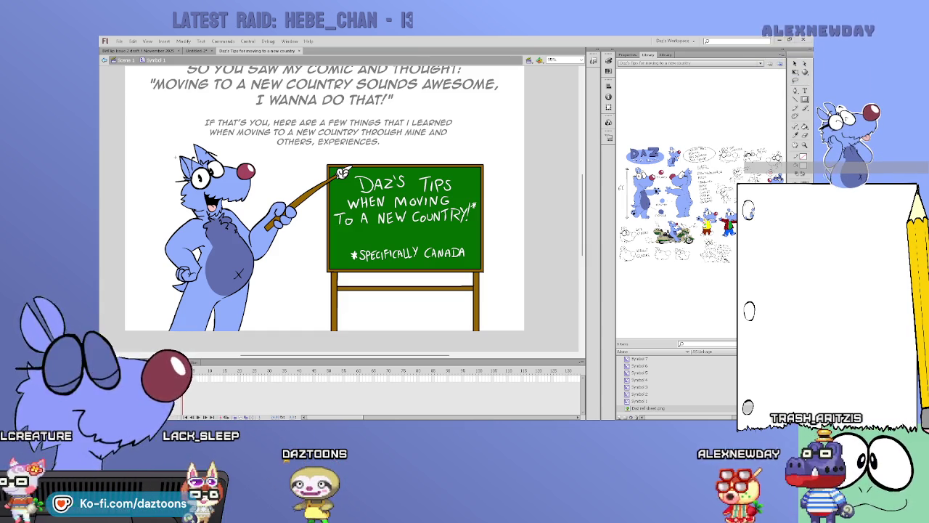
Switch to Scene 2, the 'DO YOUR RESEARCH!' page, and scroll to review it
key("shift+Page_Down")
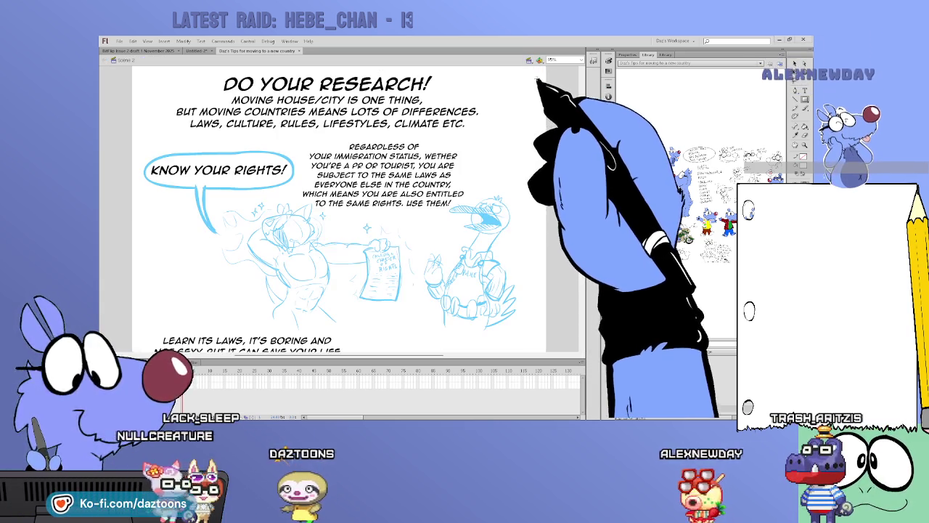
scroll(339, 207, "down", 3)
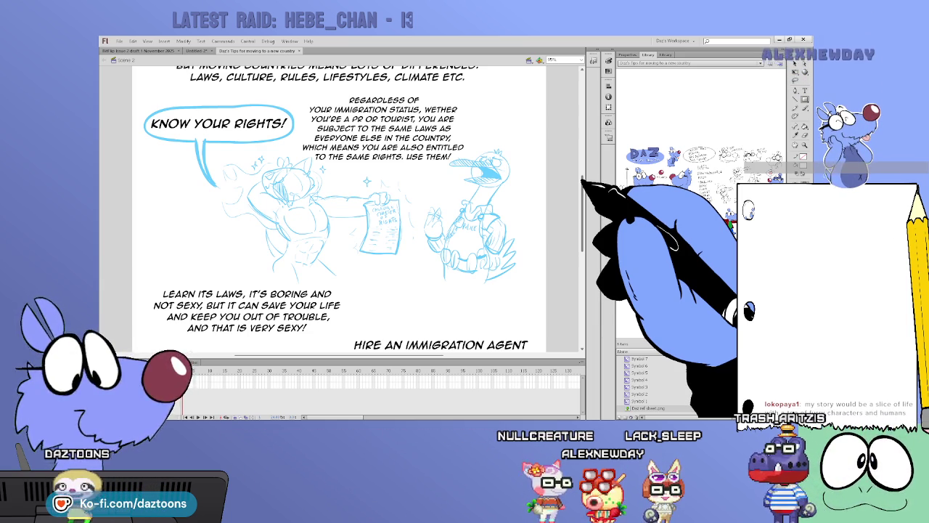
mouse_move(583, 182)
left_mouse_down()
mouse_move(583, 236)
mouse_move(583, 167)
left_mouse_up()
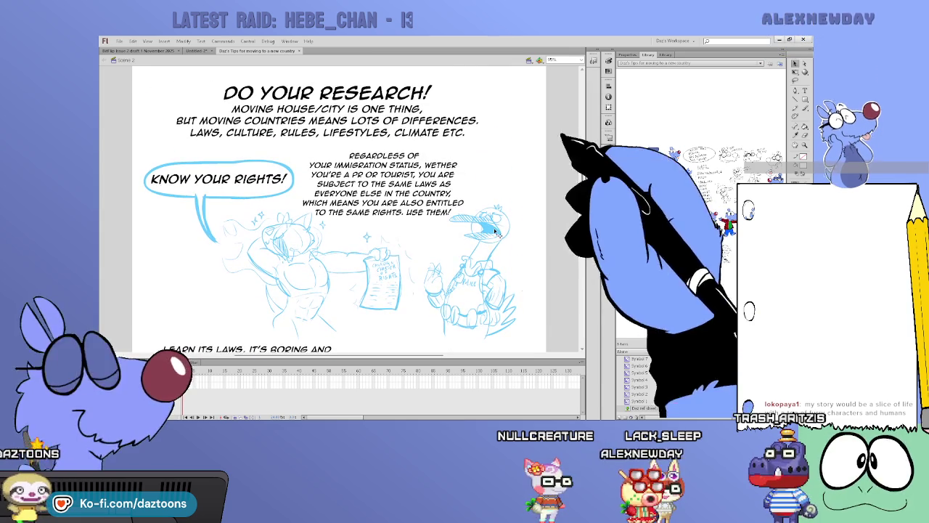
Enter the sketched characters symbol and delete the 'KNOW YOUR RIGHTS!' text from the bubble
double_click(329, 249)
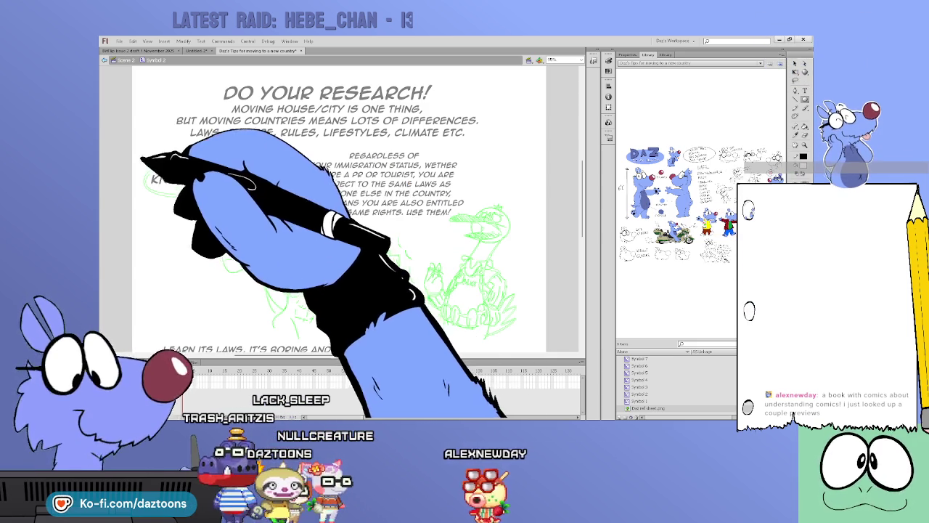
key("Delete")
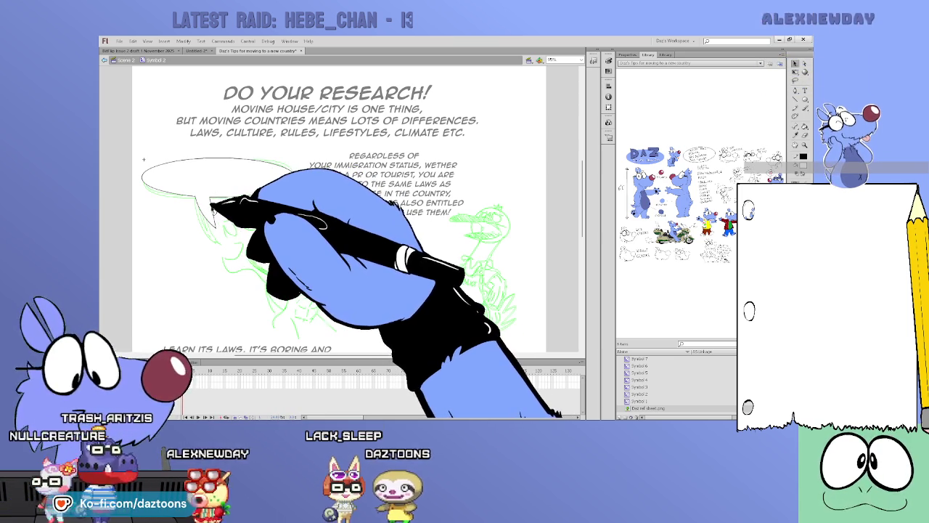
double_click(222, 198)
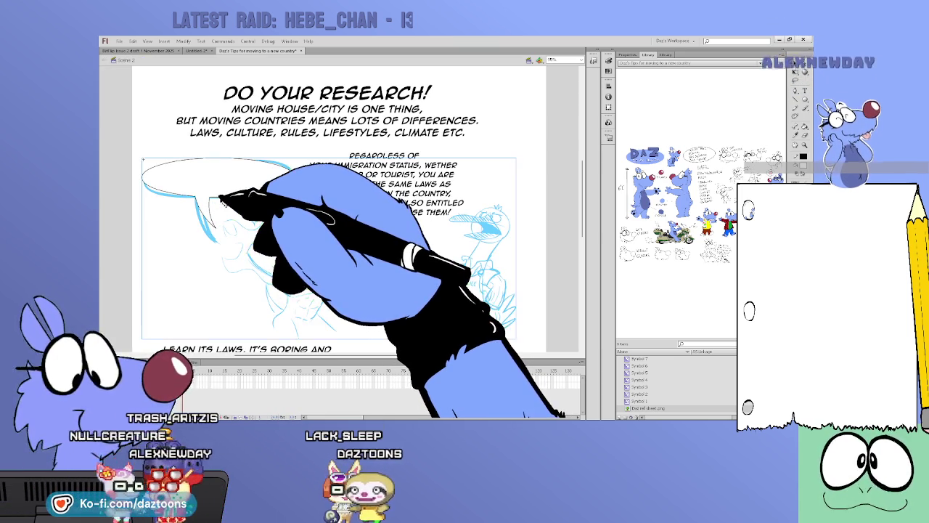
double_click(255, 199)
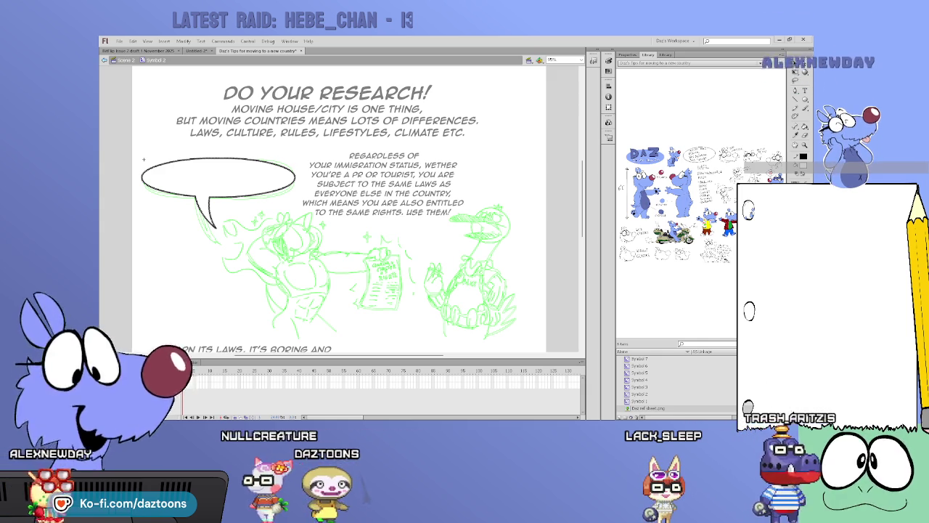
key("ctrl+F3")
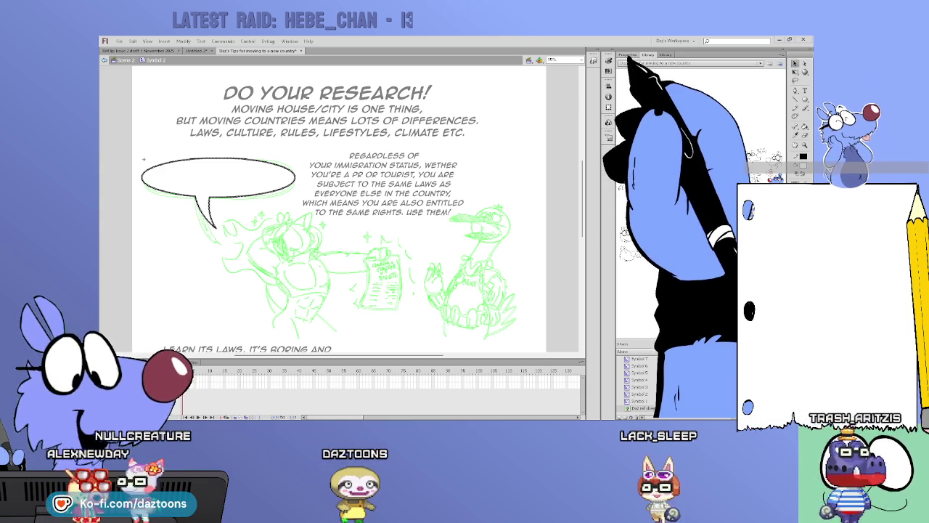
Raise the bubble's stroke width with the Properties Stroke slider, then deselect
left_click_drag(640, 137, 648, 138)
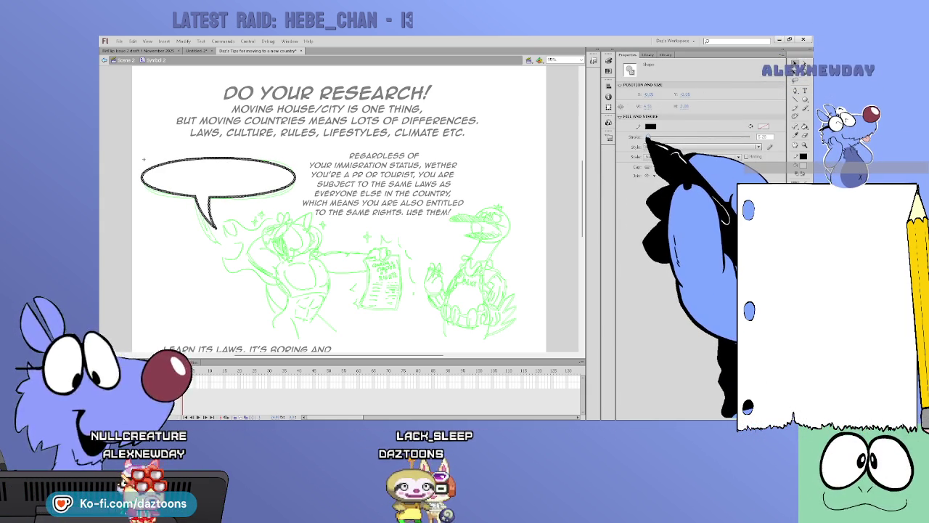
left_click(563, 183)
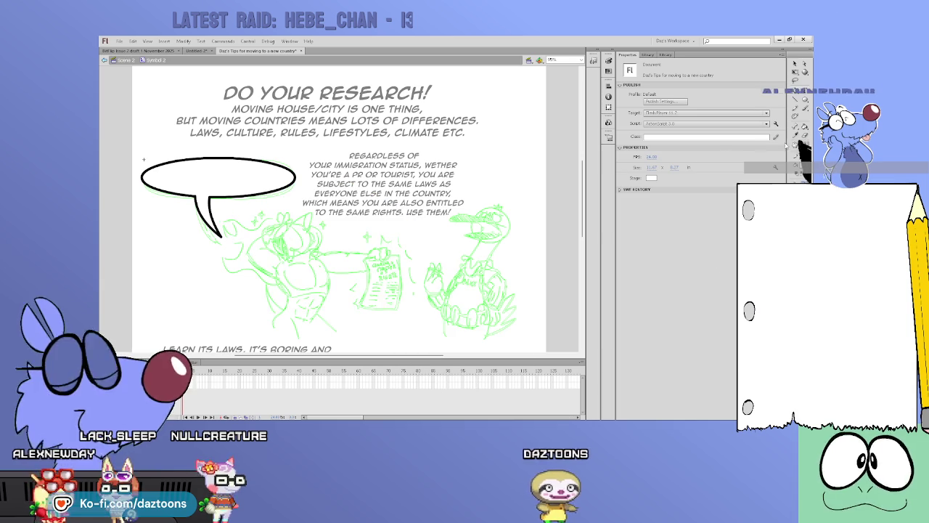
Zoom to 266% on the left character and ink its head's left edge with the black brush
key("ctrl+equal")
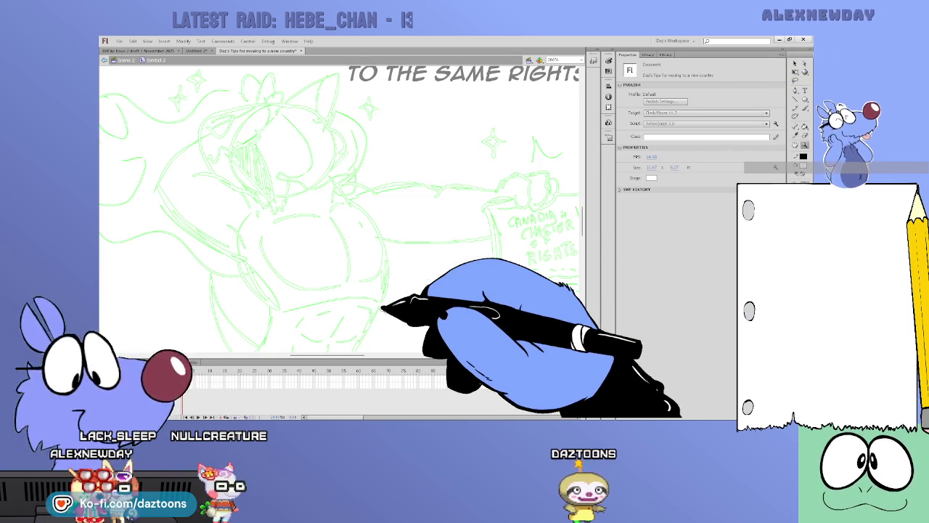
key("b")
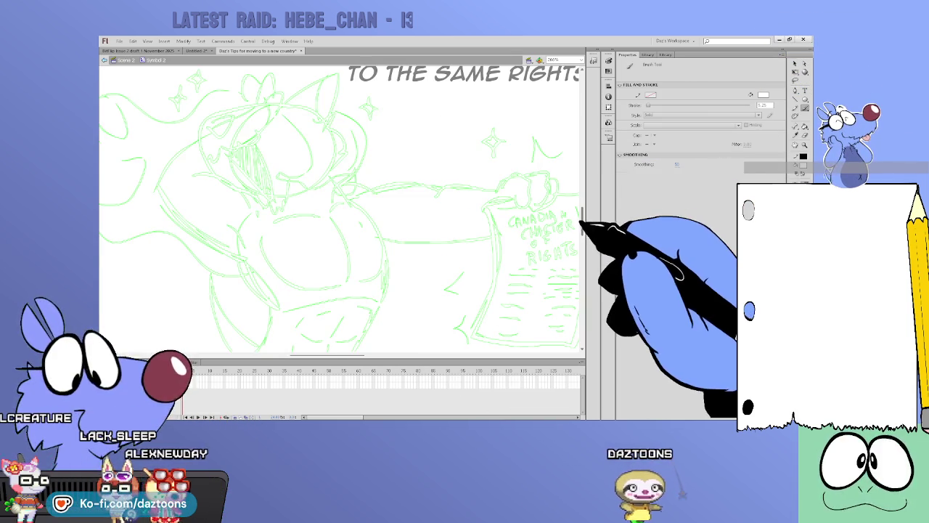
scroll(341, 211, "up", 2)
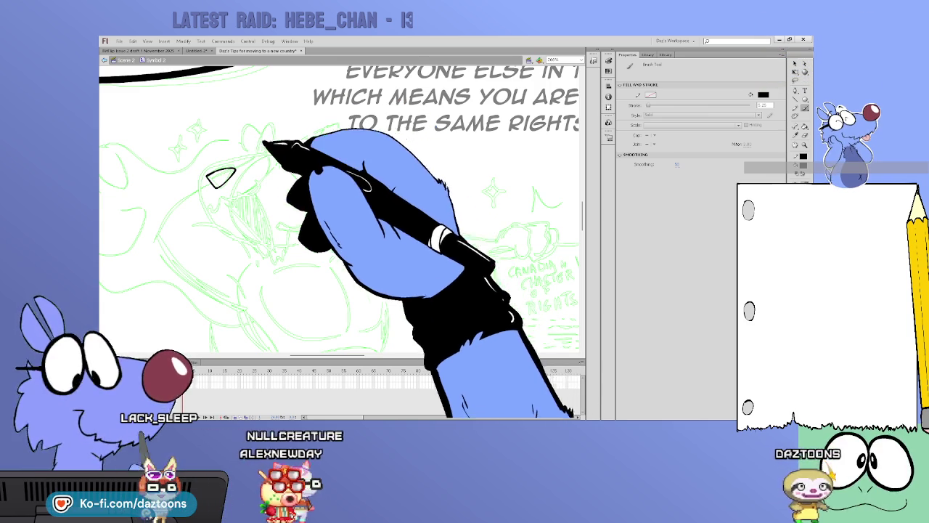
left_click_drag(206, 171, 213, 218)
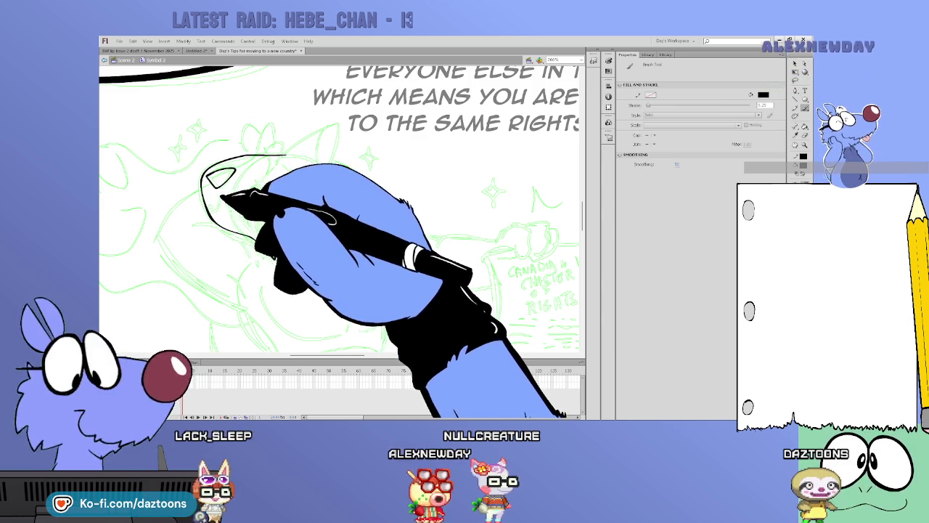
Ink the face marks, pointed ear and fur curving around the back of the head
left_click_drag(209, 199, 254, 195)
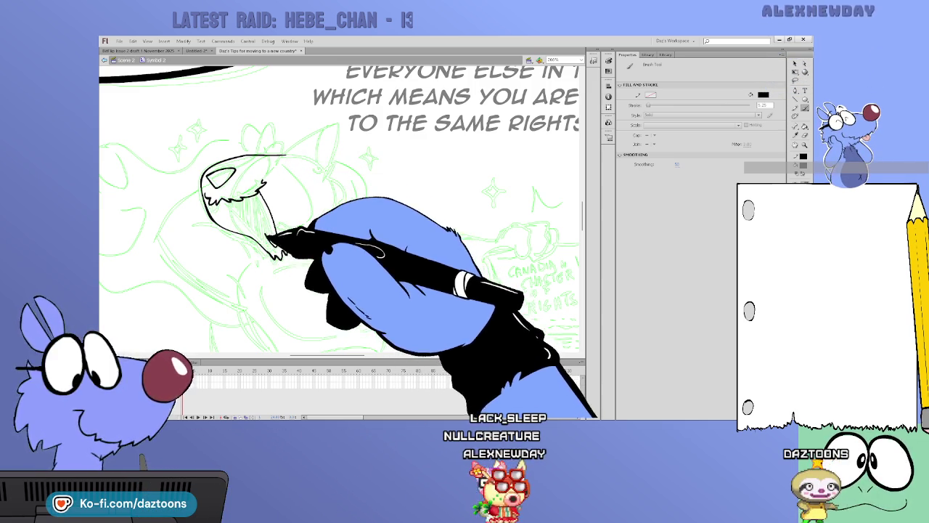
mouse_move(295, 149)
left_mouse_down()
mouse_move(334, 125)
mouse_move(319, 156)
left_mouse_up()
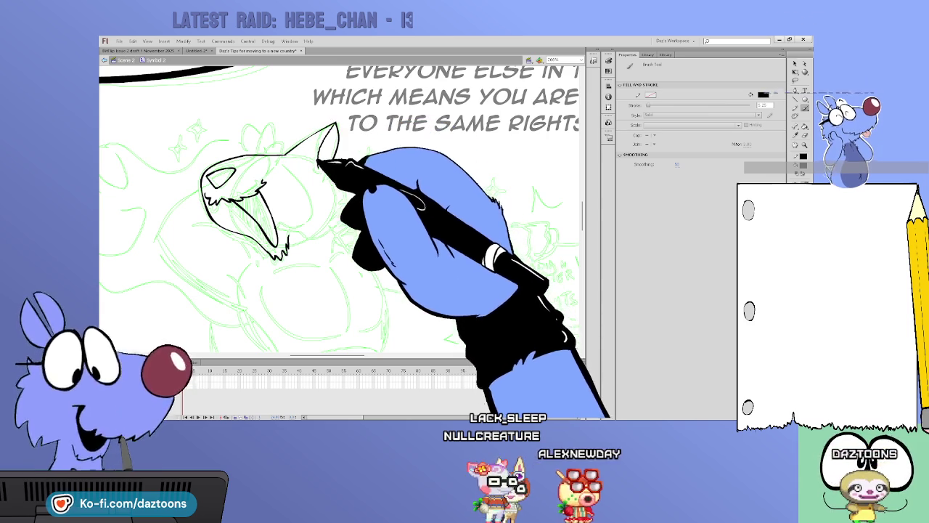
left_click_drag(323, 168, 343, 211)
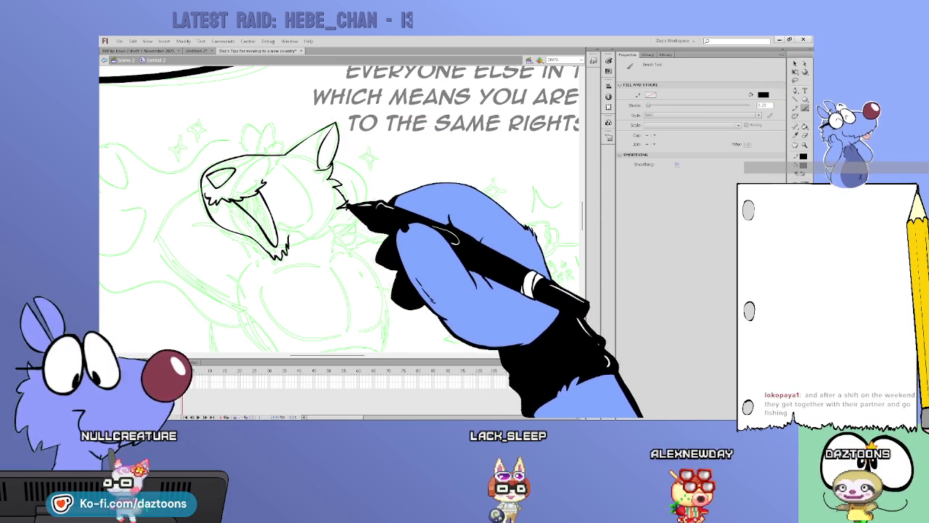
left_click_drag(335, 164, 346, 222)
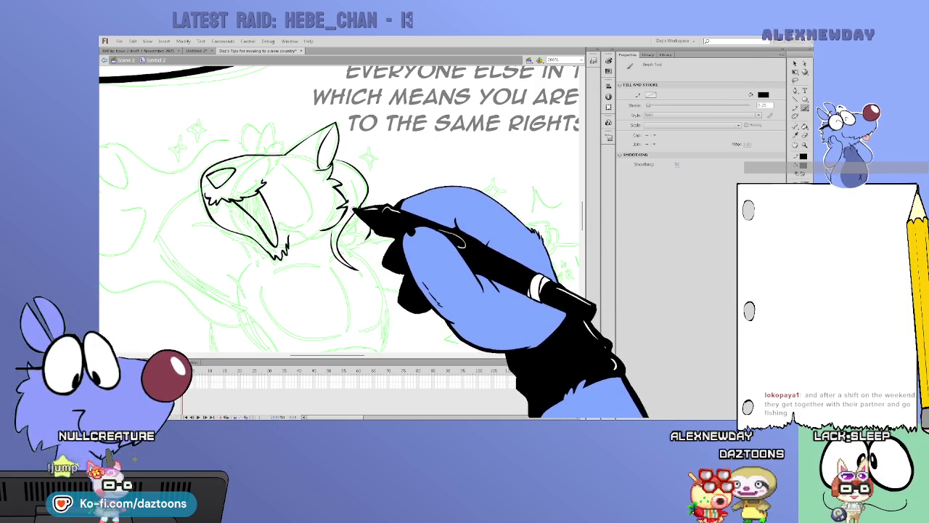
left_click_drag(361, 185, 356, 205)
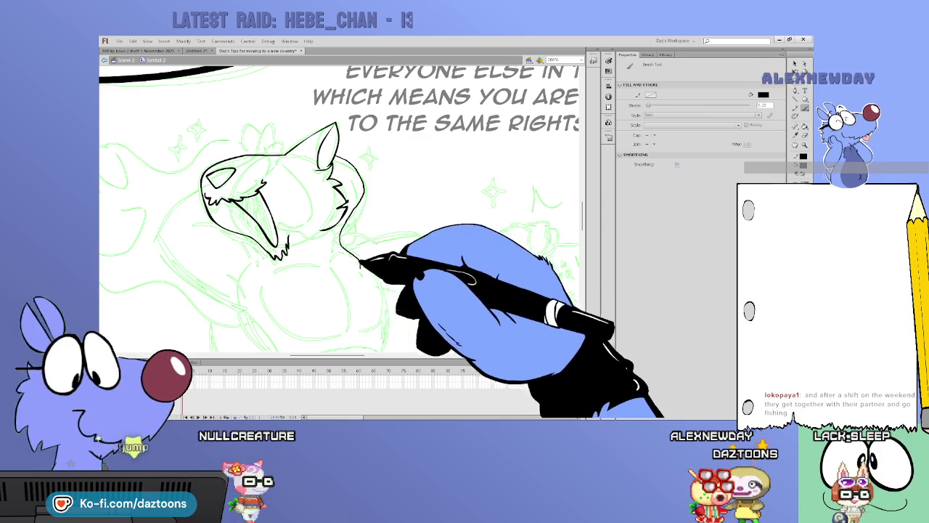
left_click_drag(336, 239, 360, 274)
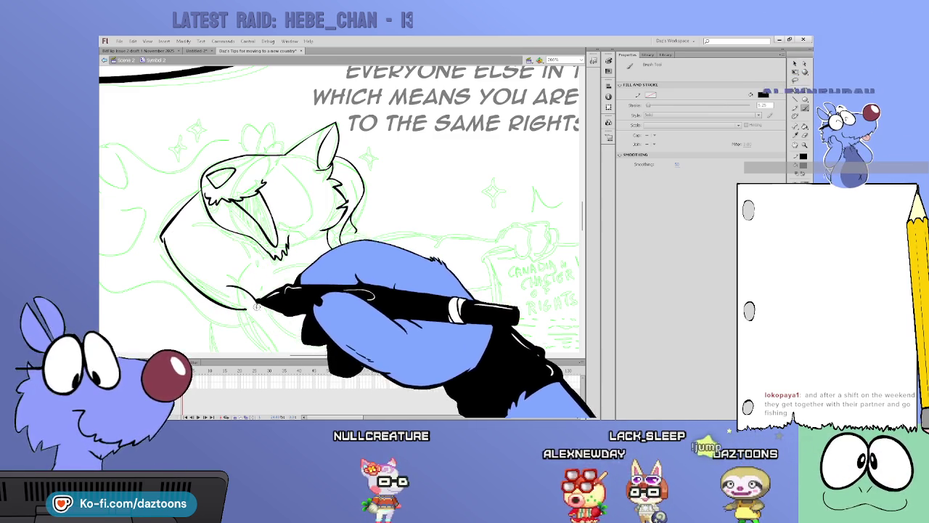
Ink the arm outline, right-side hair strands and body contour in black
left_click_drag(256, 305, 342, 335)
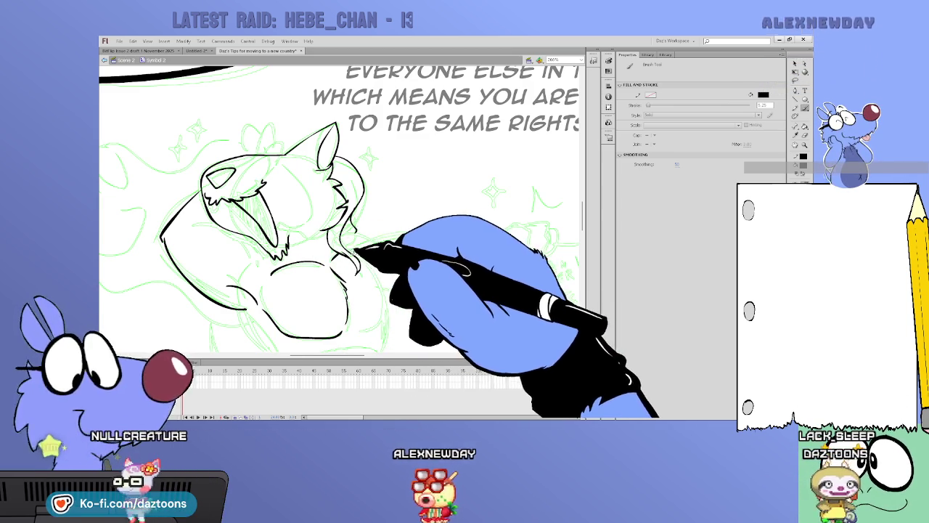
left_click_drag(357, 249, 378, 276)
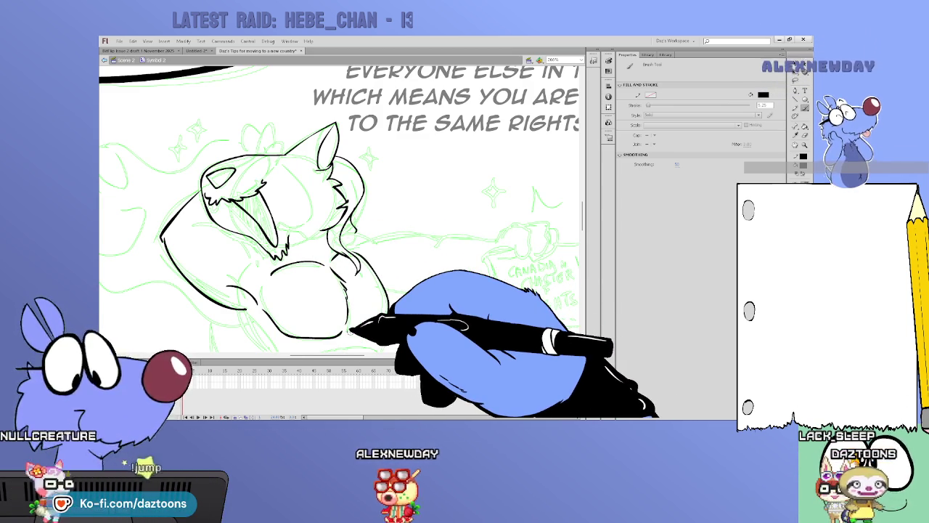
scroll(573, 232, "down", 3)
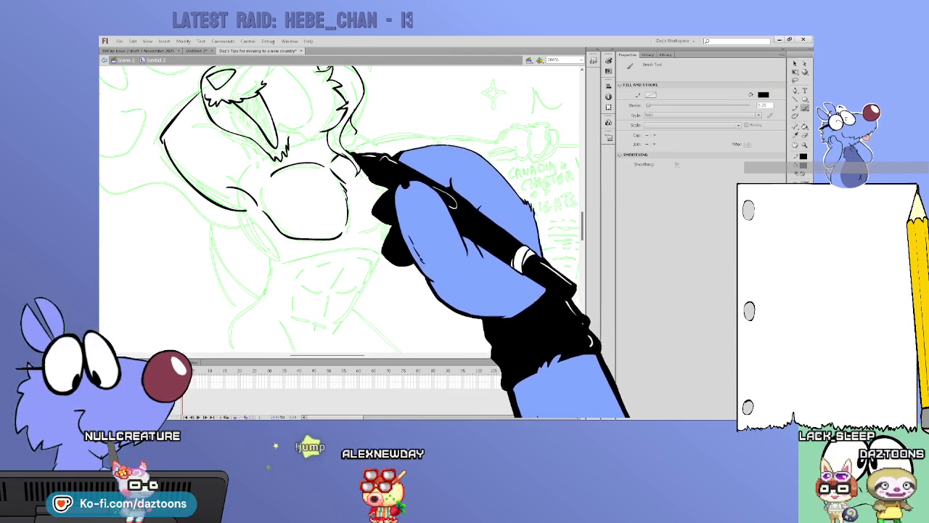
left_click_drag(350, 152, 382, 246)
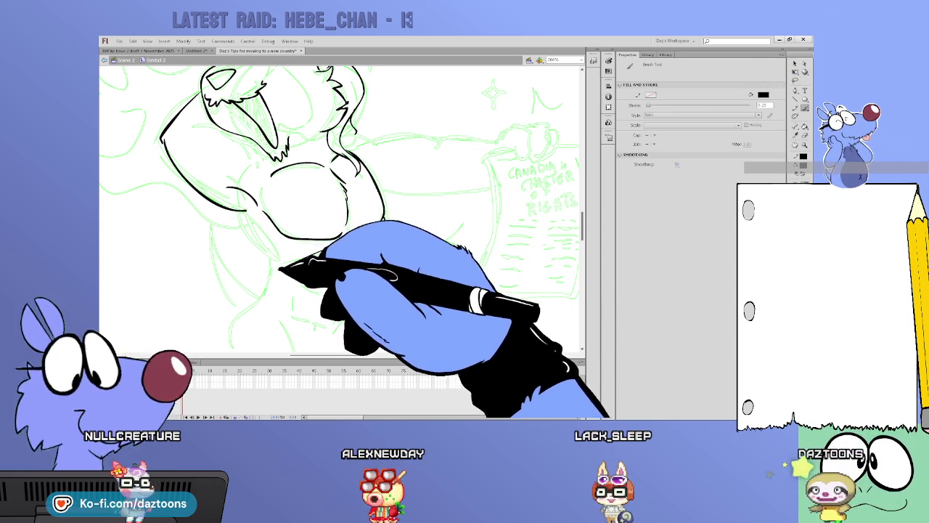
key("v")
key("b")
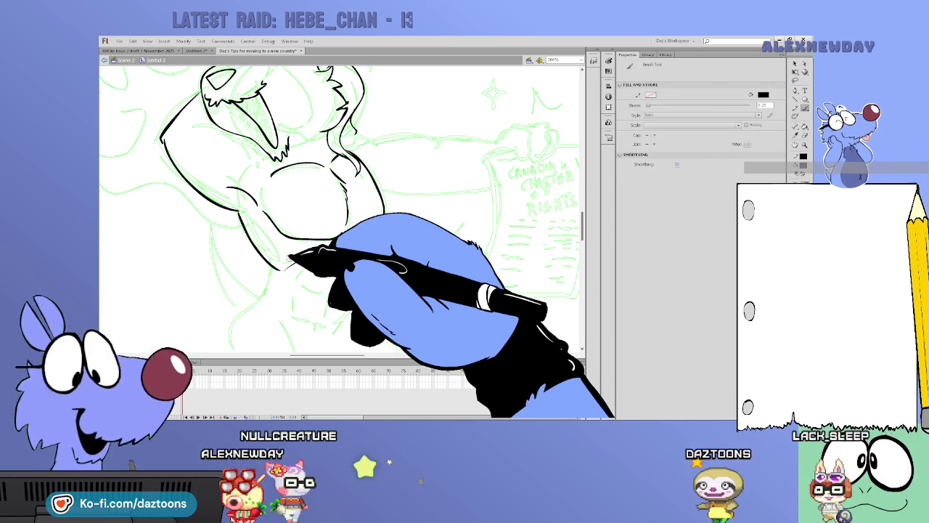
Scroll the canvas up and back down to reach the raised arm and the head bow
scroll(341, 211, "up", 2)
scroll(341, 211, "up", 3)
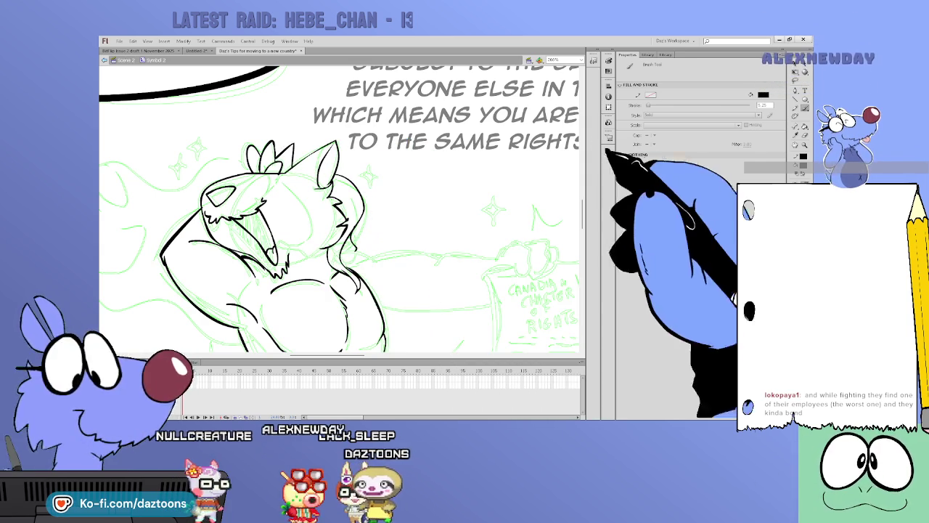
scroll(508, 247, "down", 3)
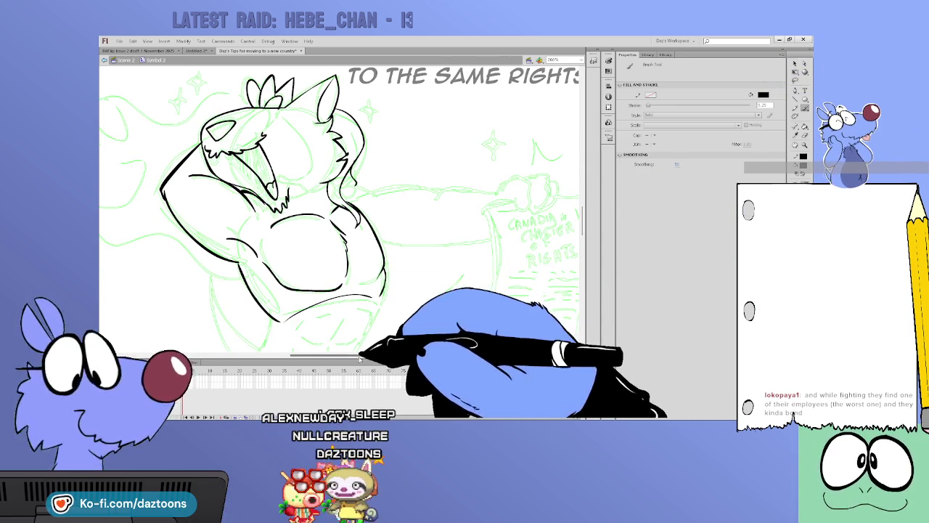
Zoom in and ink the ear, hair curves, body outline and curved chest fur strokes
key("ctrl+equal")
key("ctrl+equal")
mouse_move(254, 106)
left_mouse_down()
mouse_move(341, 130)
mouse_move(247, 192)
mouse_move(294, 173)
mouse_move(407, 258)
mouse_move(450, 320)
left_mouse_up()
left_click_drag(374, 127, 419, 98)
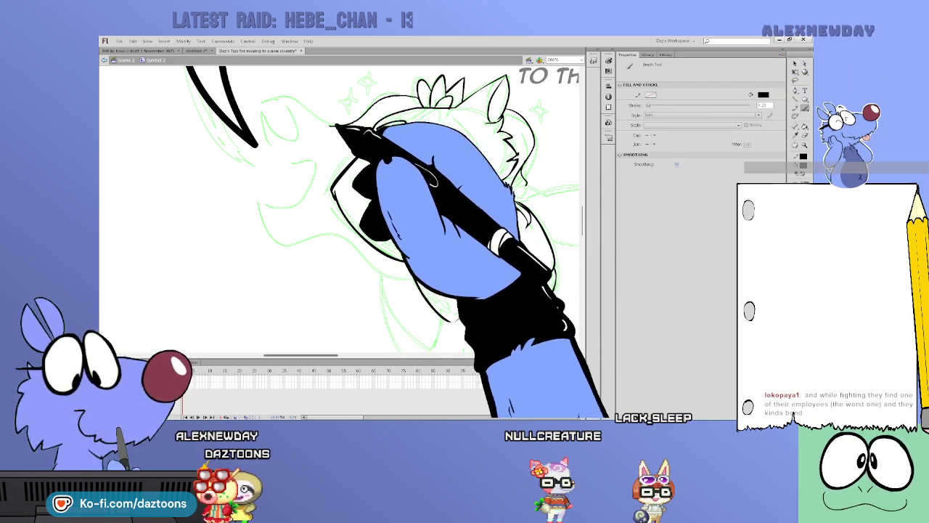
mouse_move(273, 106)
left_mouse_down()
mouse_move(311, 137)
mouse_move(265, 175)
left_mouse_up()
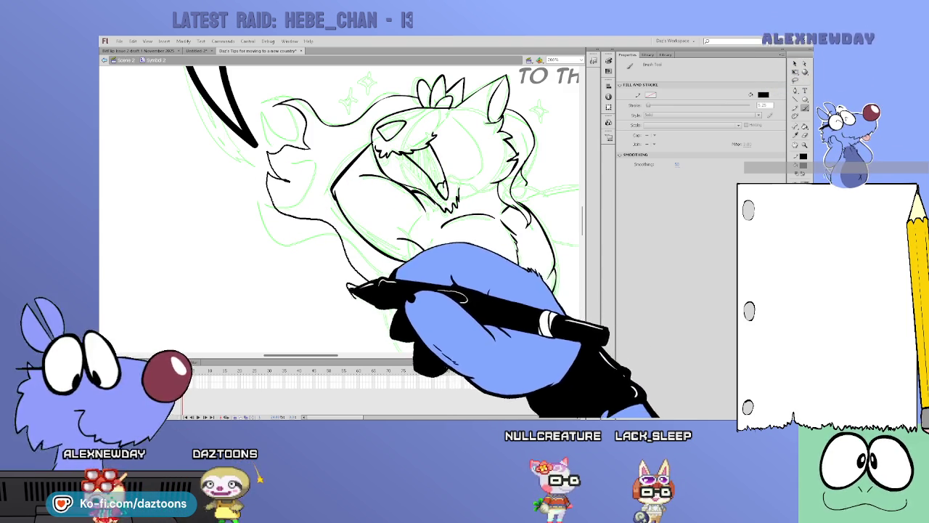
left_click_drag(348, 285, 420, 300)
key("ctrl+z")
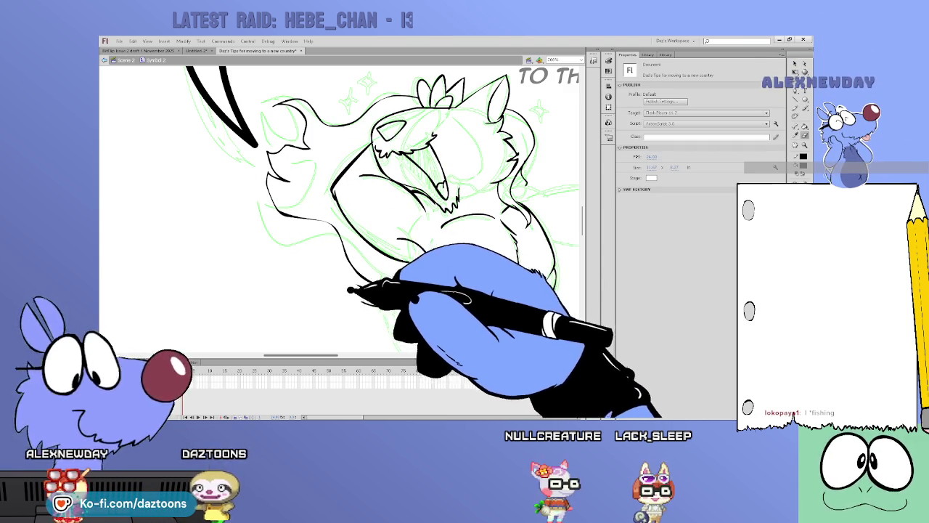
key("b")
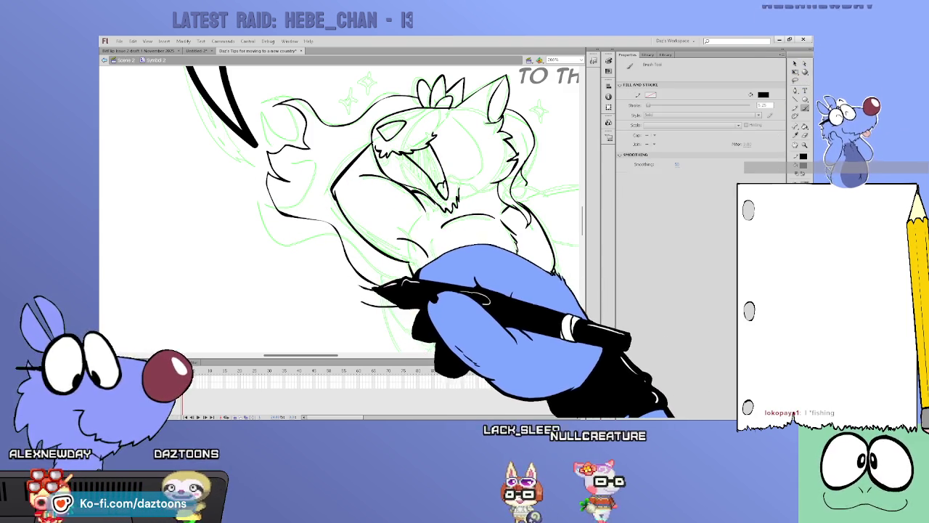
left_click_drag(342, 274, 379, 307)
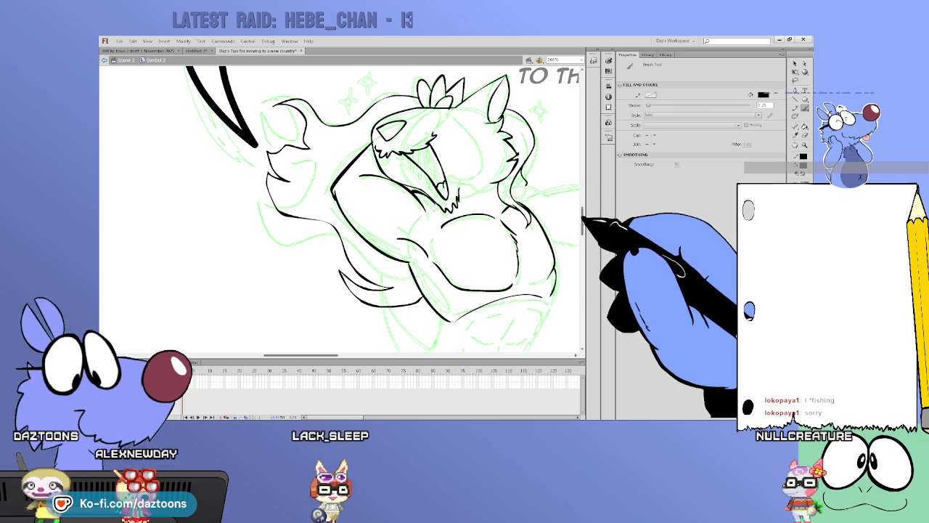
Pan right and ink the upper and lower contours of the outstretched arm
left_click_drag(436, 218, 407, 240)
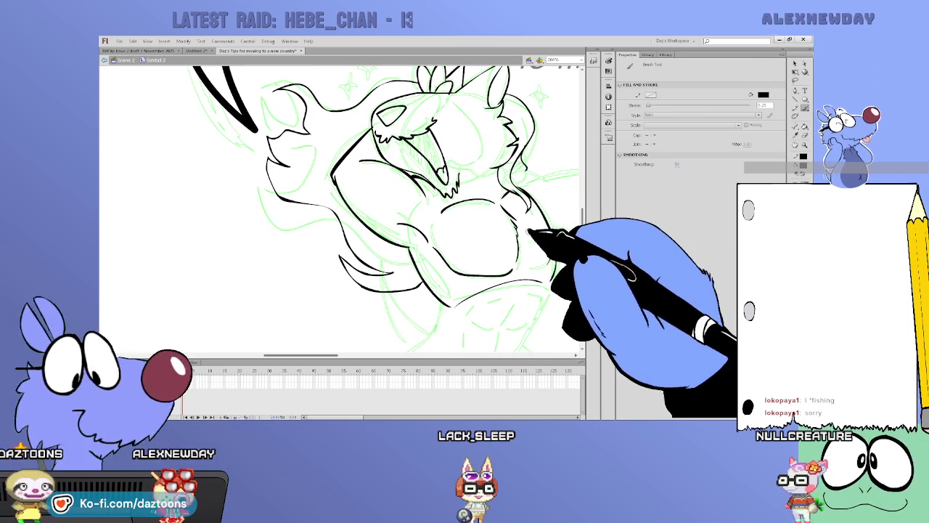
left_click_drag(523, 187, 360, 183)
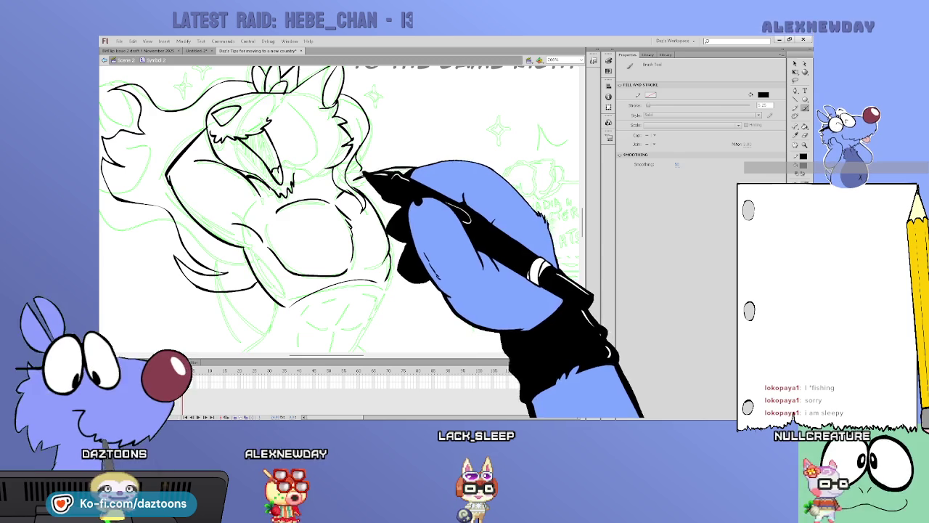
left_click_drag(349, 173, 491, 178)
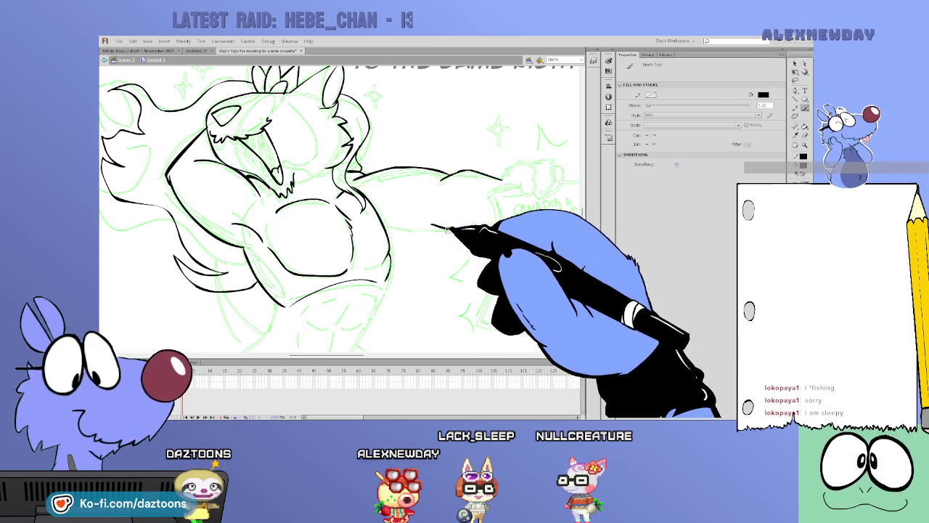
left_click_drag(393, 231, 442, 227)
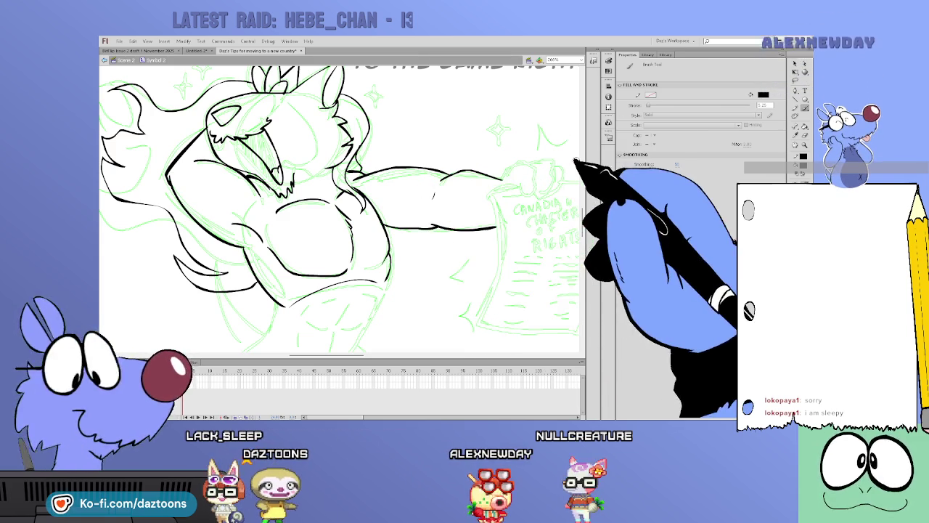
Outline the held Charter sheet's edges and begin lettering 'CANADIAN' across its top
scroll(342, 211, "right", 3)
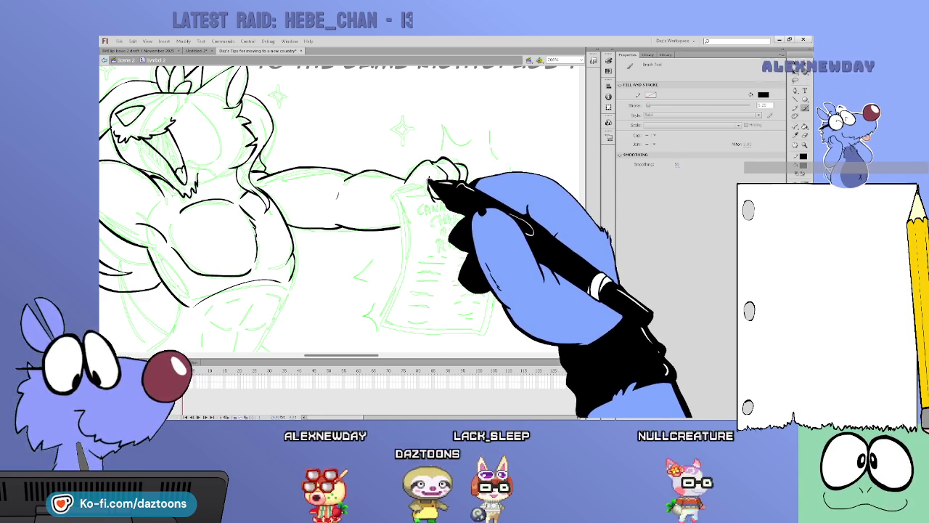
left_click_drag(405, 191, 376, 322)
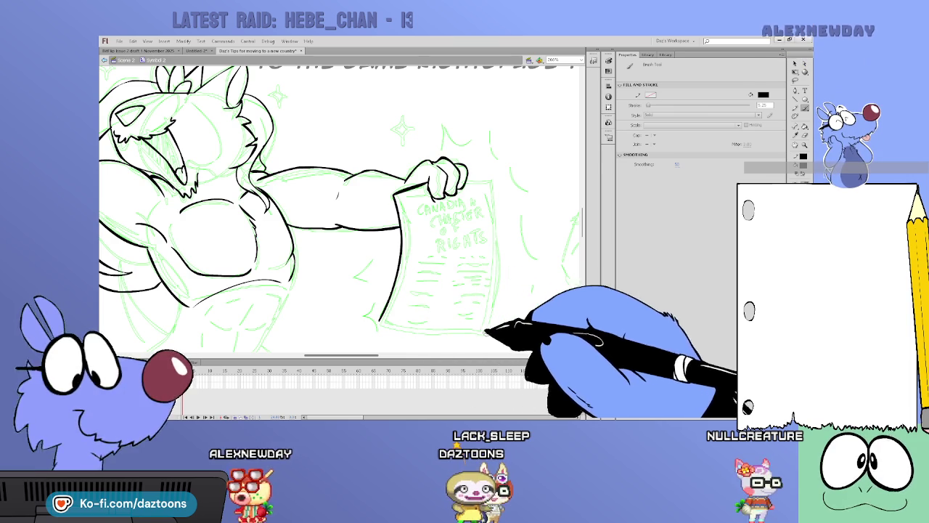
mouse_move(381, 323)
left_mouse_down()
mouse_move(485, 333)
mouse_move(498, 191)
left_mouse_up()
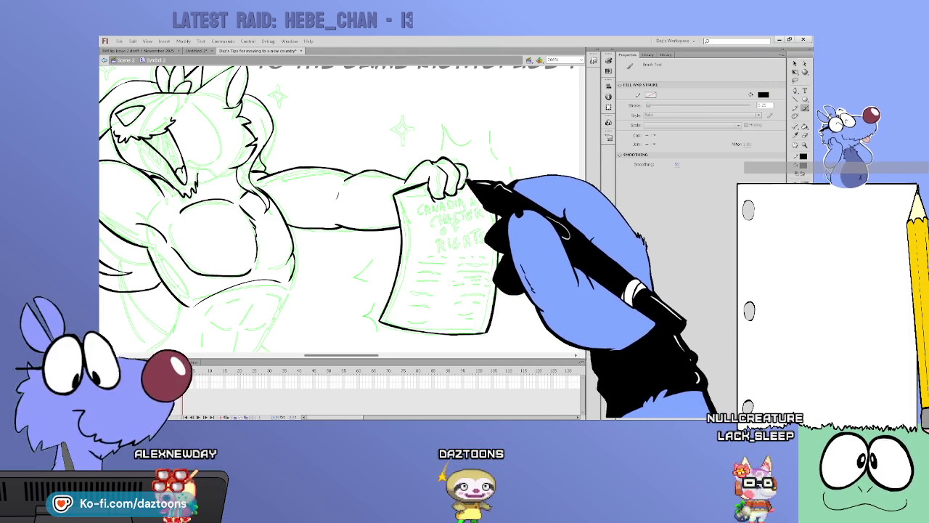
left_click_drag(473, 178, 447, 195)
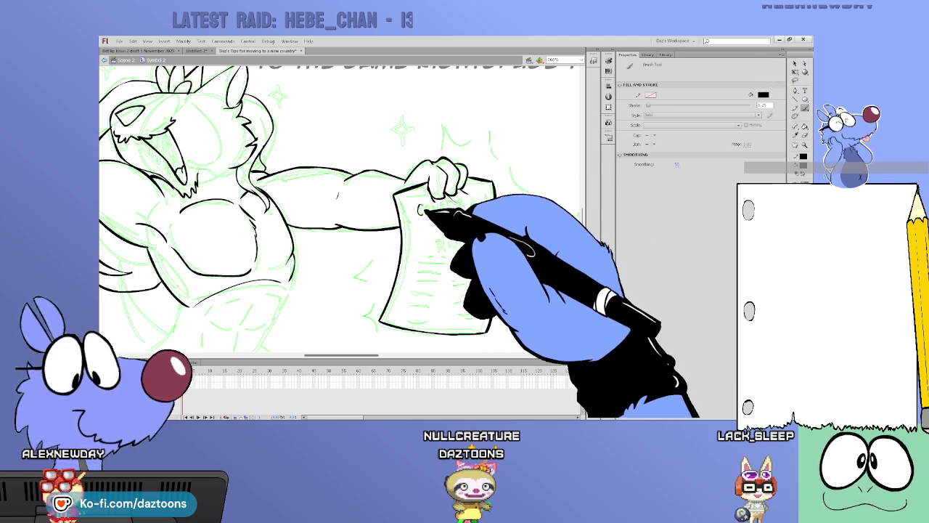
left_click_drag(430, 211, 440, 211)
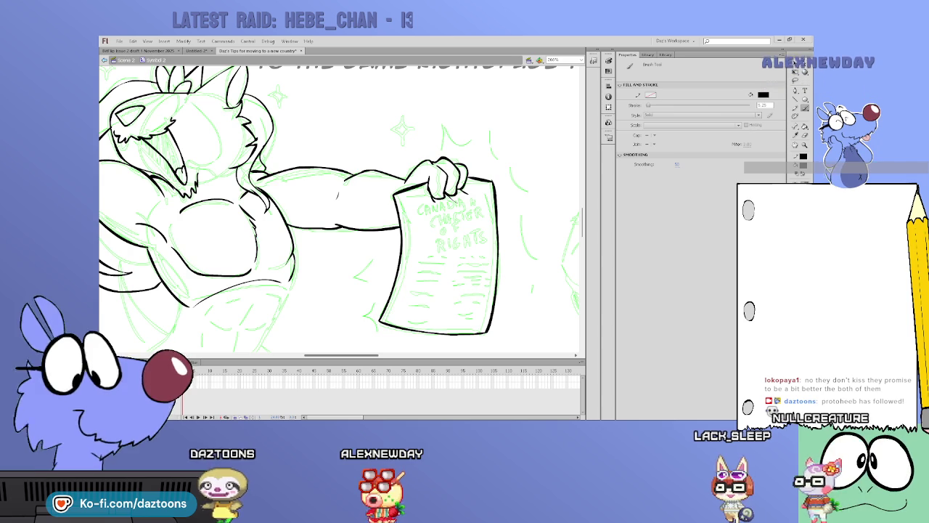
mouse_move(423, 202)
left_mouse_down()
mouse_move(422, 211)
mouse_move(443, 201)
mouse_move(469, 209)
left_mouse_up()
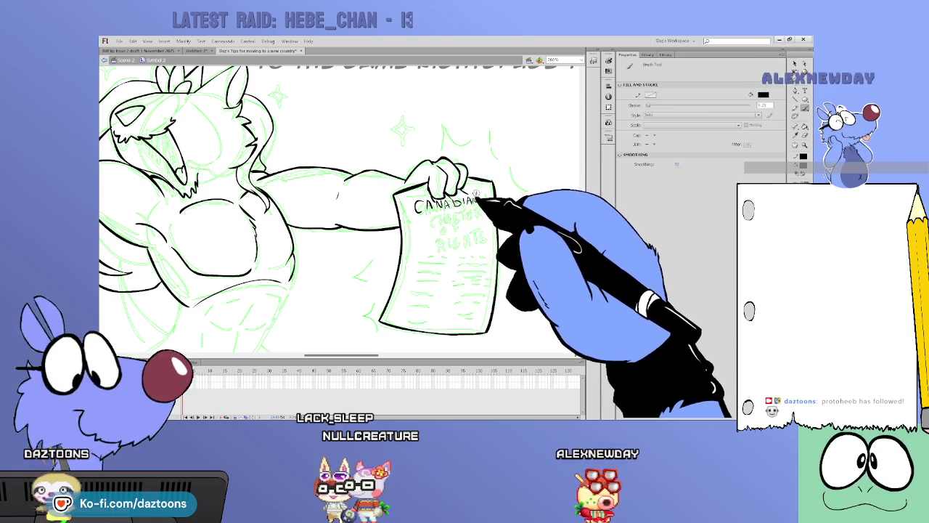
Finish 'CANADIAN', letter 'CHARTER', and begin the R of 'RIGHTS'
mouse_move(467, 209)
left_mouse_down()
mouse_move(476, 197)
mouse_move(430, 223)
mouse_move(465, 214)
mouse_move(460, 224)
mouse_move(481, 223)
left_mouse_up()
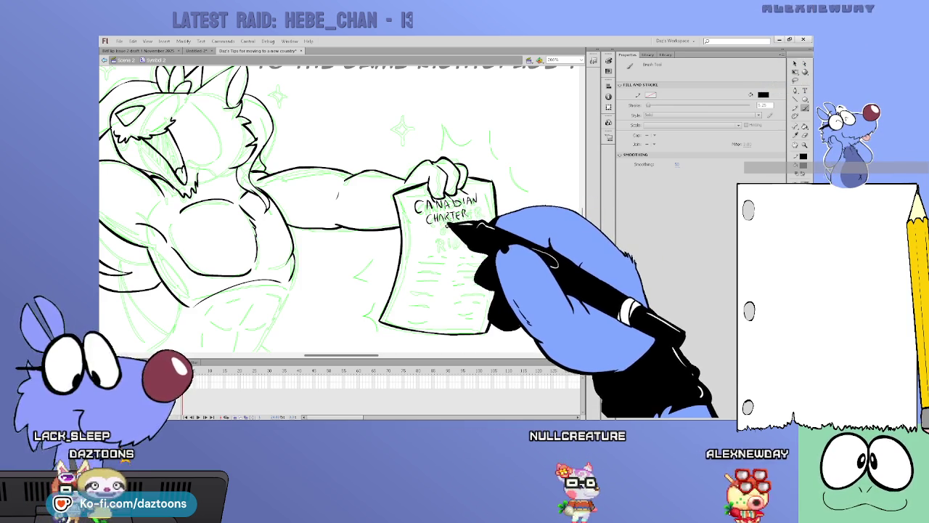
mouse_move(421, 233)
left_mouse_down()
mouse_move(435, 279)
mouse_move(427, 282)
left_mouse_up()
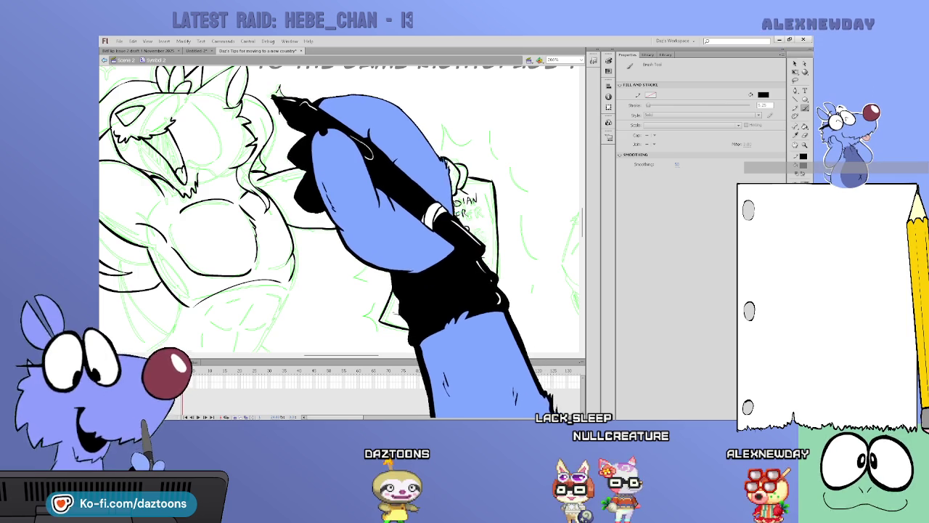
Pan the Stage past the speech bubble down to the character's torso
left_click_drag(280, 83, 562, 193)
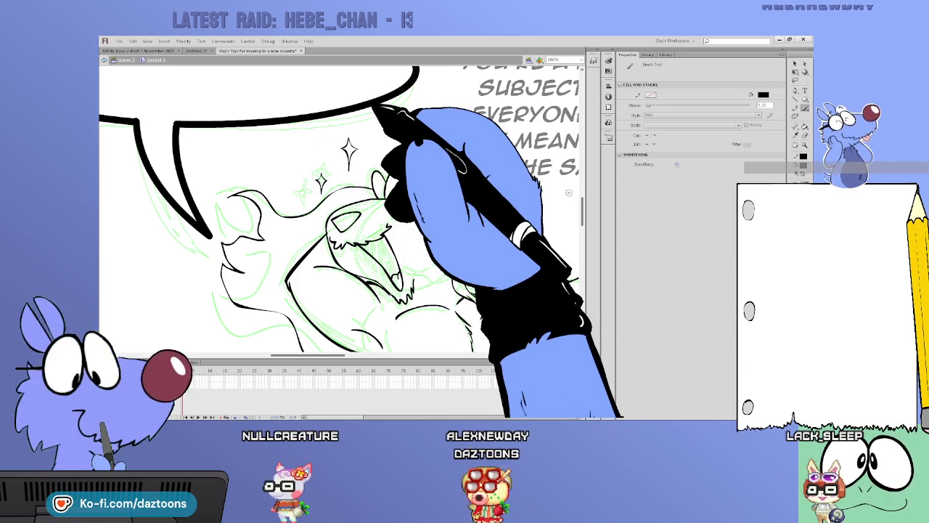
left_click_drag(582, 210, 582, 245)
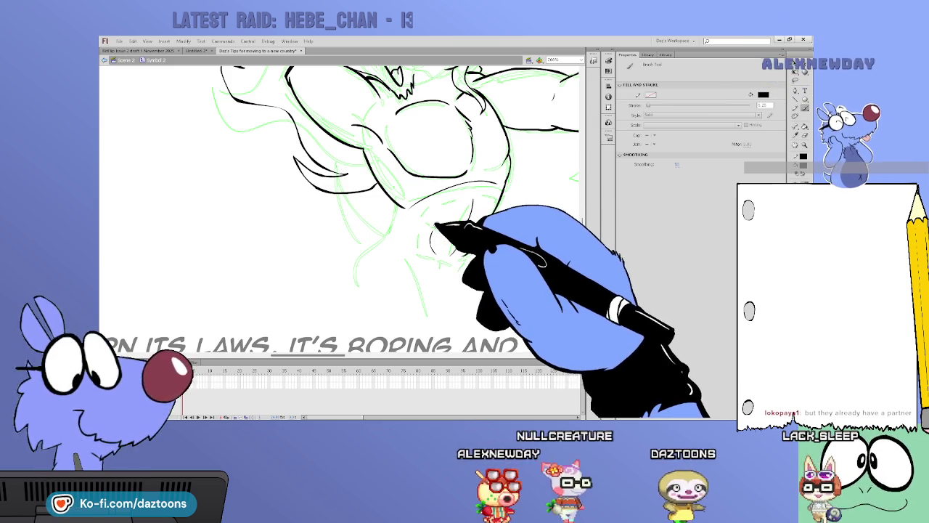
Ink the lower torso contour and redraw the curve down the belly's left side
left_click_drag(475, 205, 459, 246)
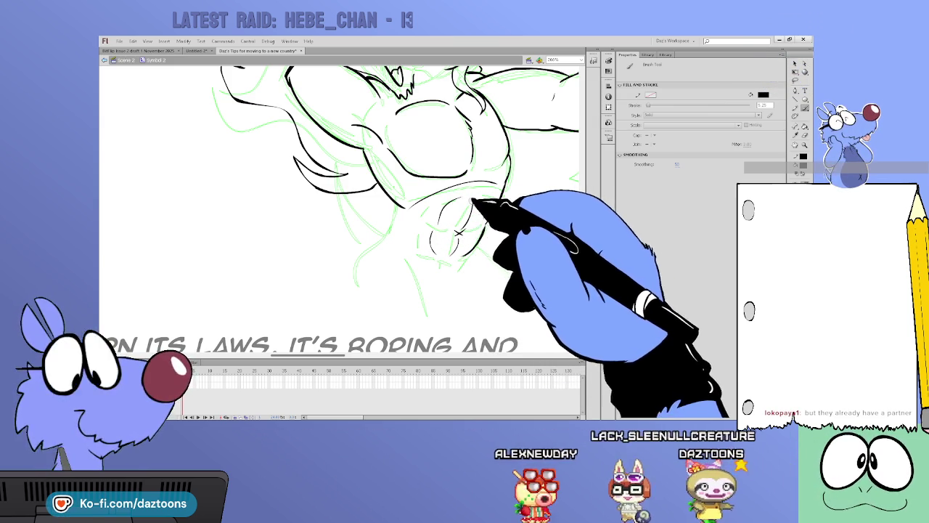
left_click_drag(473, 202, 479, 178)
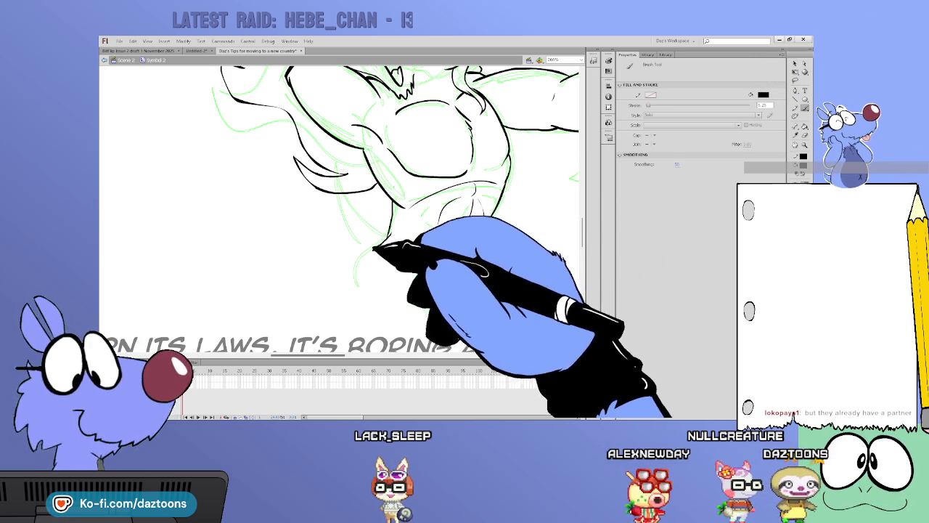
left_click_drag(392, 207, 378, 327)
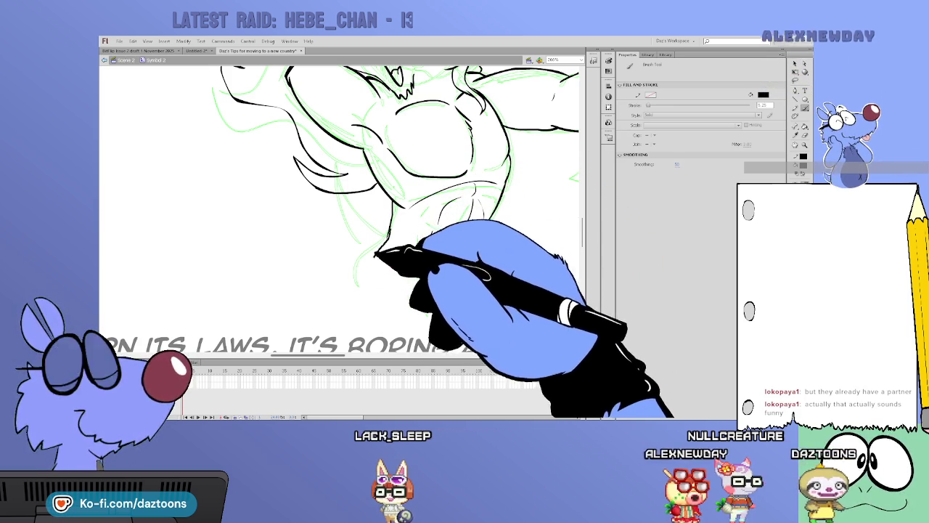
left_click_drag(391, 212, 374, 327)
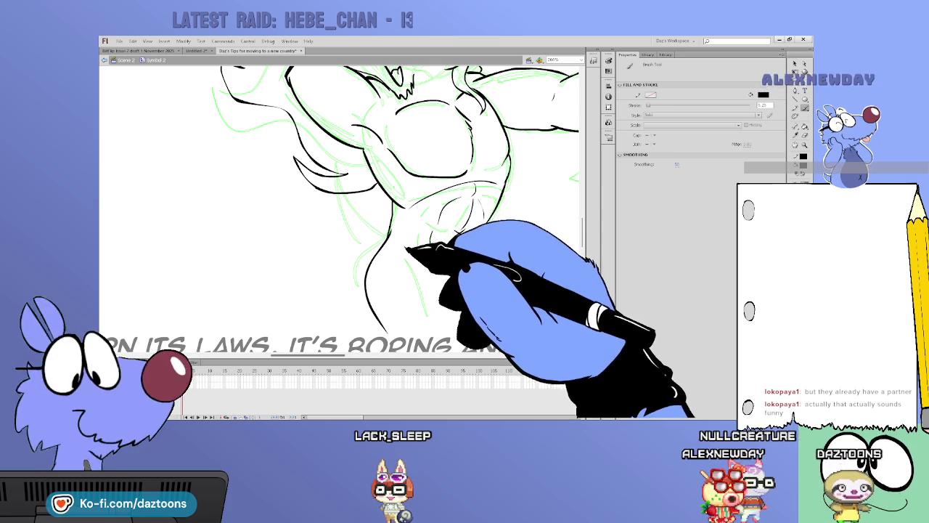
left_click_drag(405, 254, 440, 320)
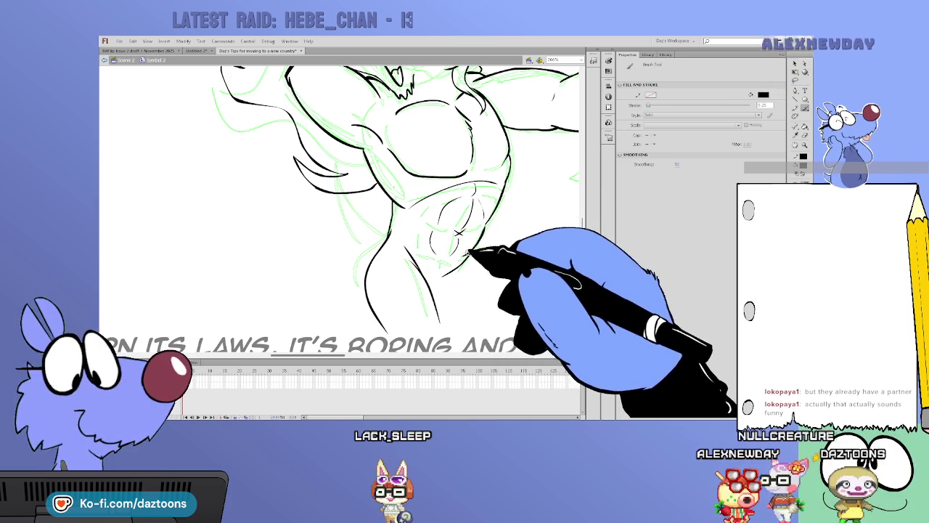
Add the short belly stroke and the extended lower belly line, then scroll the Stage right
left_click_drag(473, 244, 505, 270)
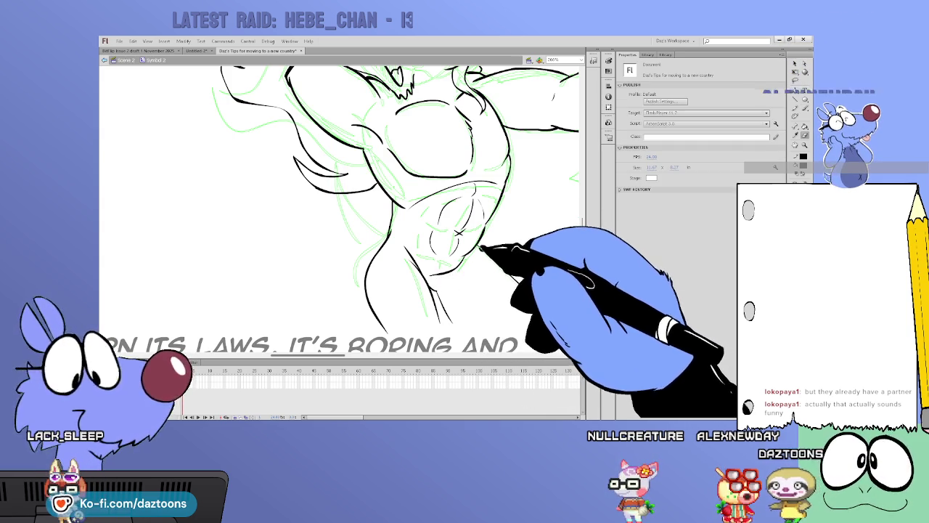
left_click_drag(479, 247, 512, 320)
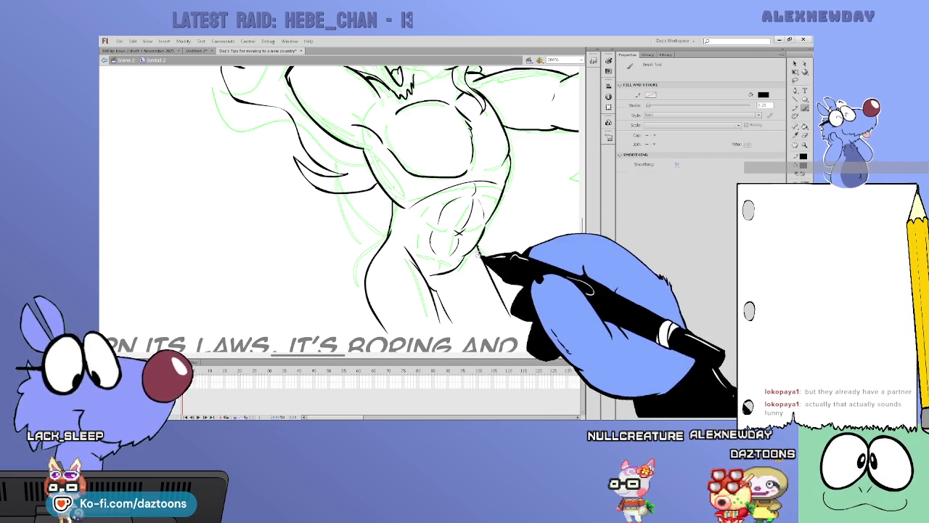
left_click_drag(479, 251, 528, 320)
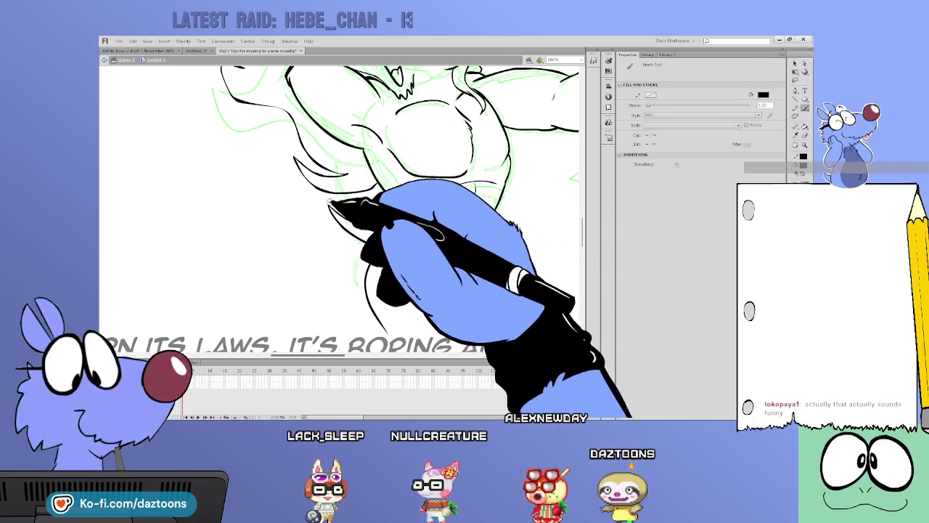
key("v")
key("b")
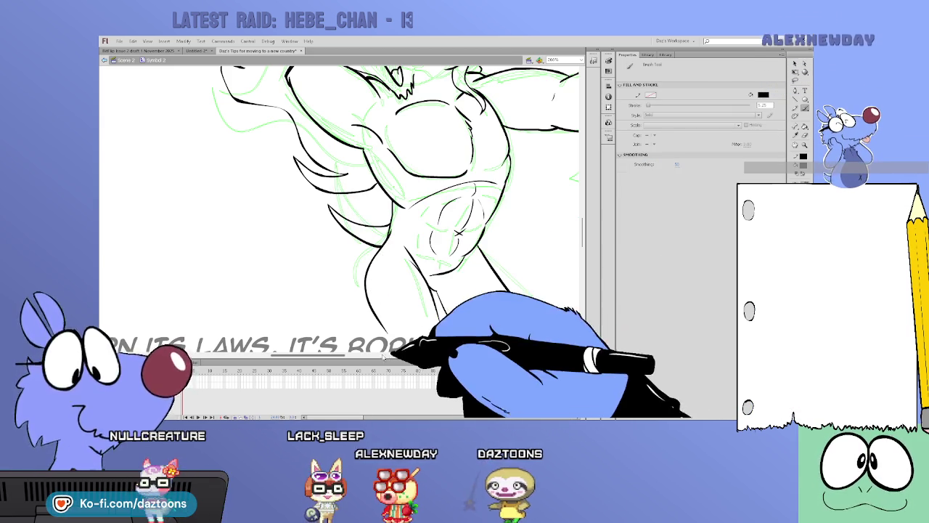
left_click_drag(335, 357, 390, 355)
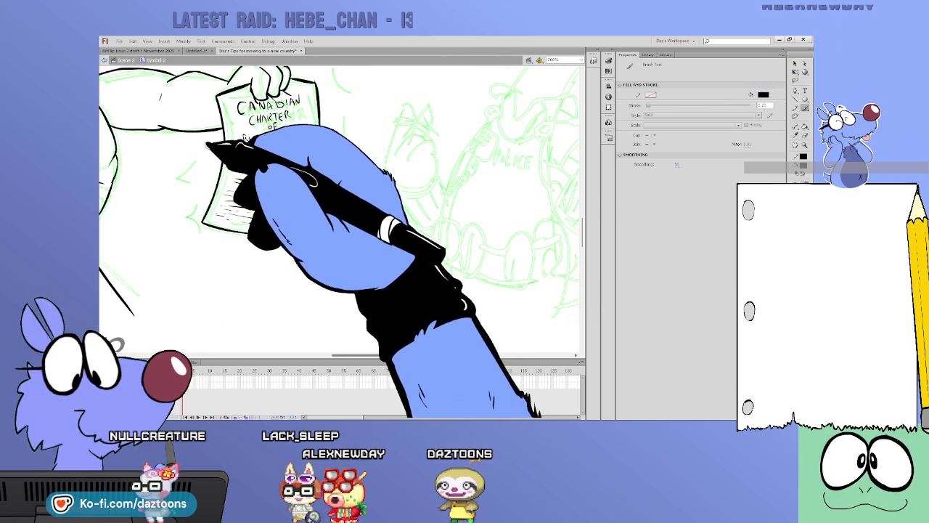
Letter 'RIGHTS AND FREEDOMS' and the body text lines on the Charter page
mouse_move(264, 124)
left_mouse_down()
mouse_move(275, 140)
mouse_move(294, 146)
left_mouse_up()
left_click_drag(233, 156, 294, 156)
left_click_drag(232, 178, 290, 181)
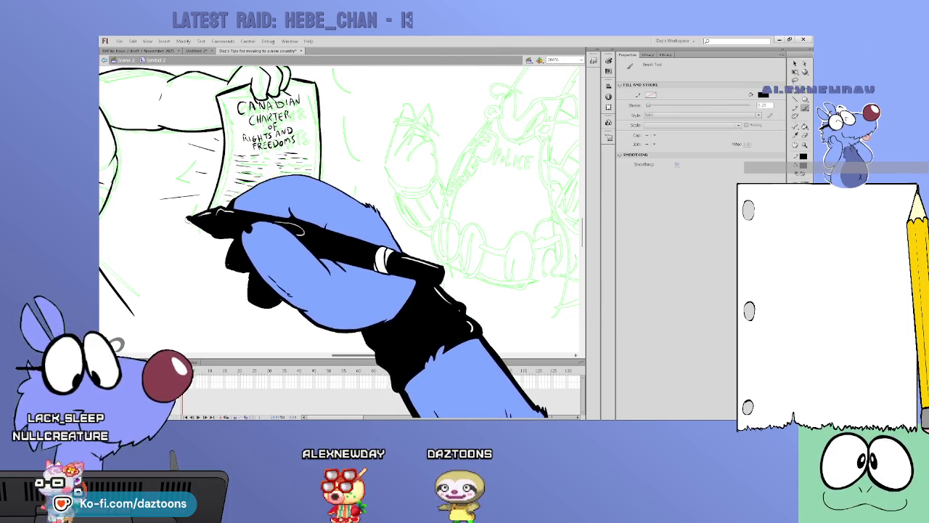
left_click_drag(210, 193, 161, 198)
Draw glow rays radiating left, below, right and upper right of the Charter
left_click_drag(202, 246, 178, 270)
left_click_drag(252, 254, 247, 283)
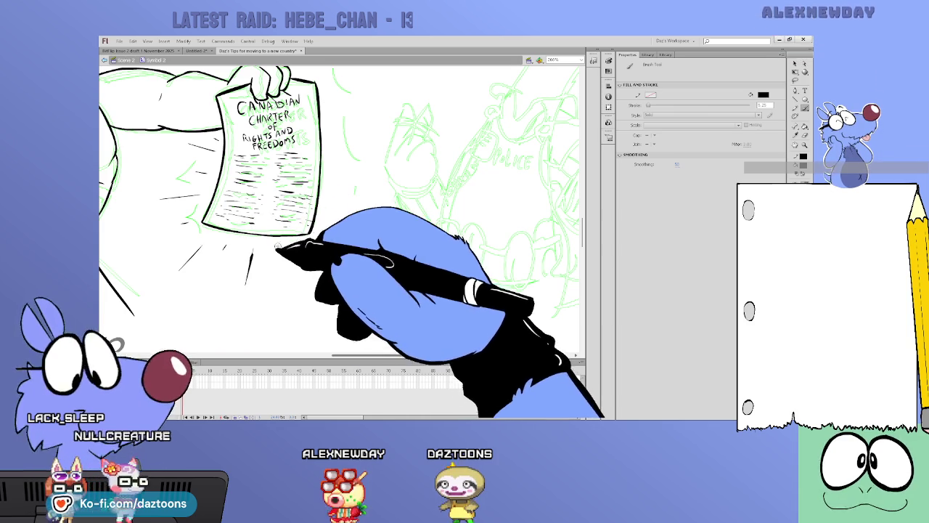
left_click_drag(277, 243, 323, 286)
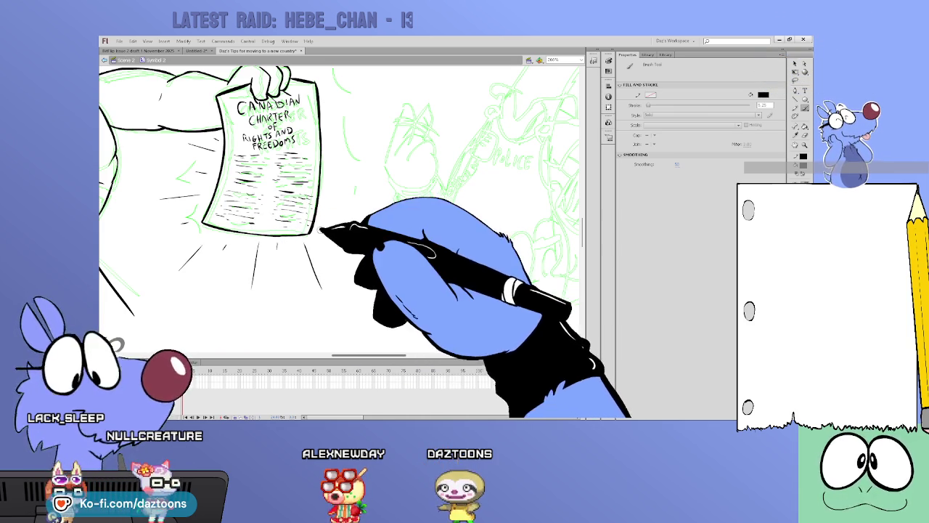
left_click_drag(327, 203, 374, 223)
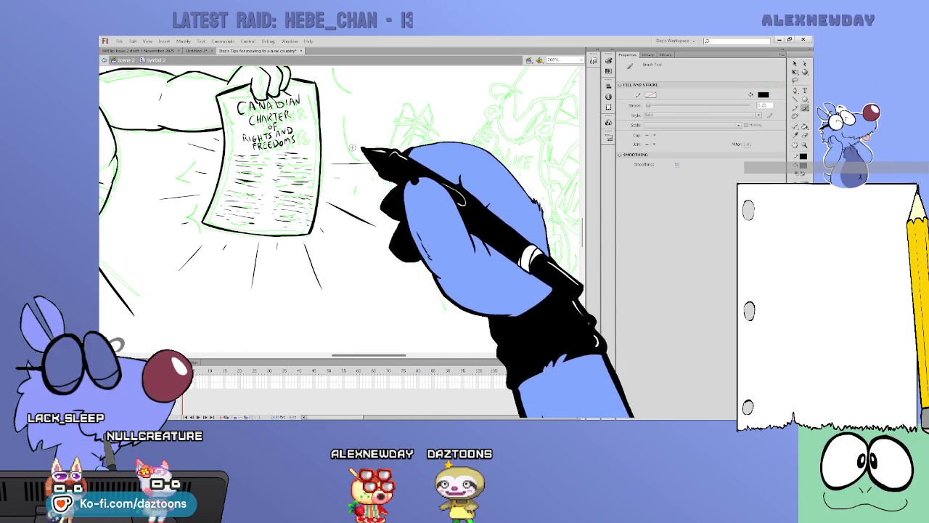
mouse_move(334, 120)
left_mouse_down()
mouse_move(360, 110)
mouse_move(347, 69)
left_mouse_up()
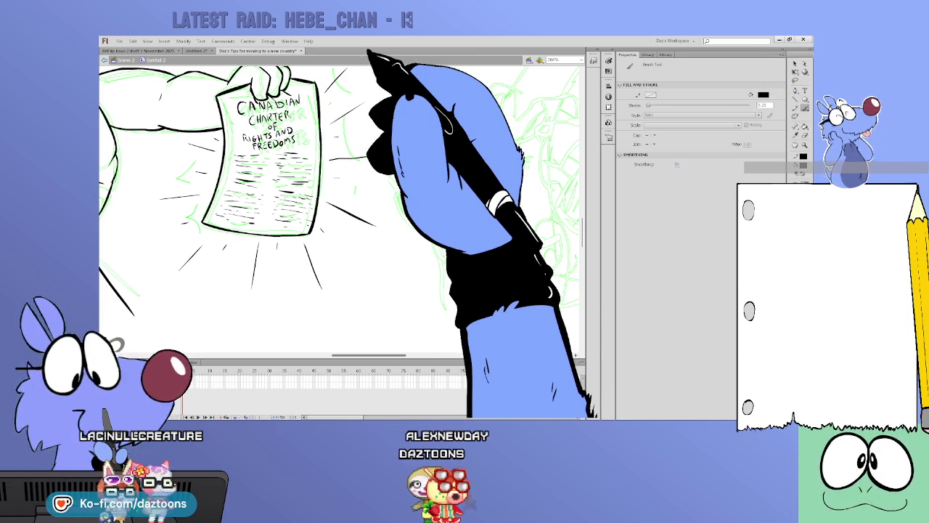
Add a sparkle star beside the Charter's rays
scroll(559, 197, "up", 5)
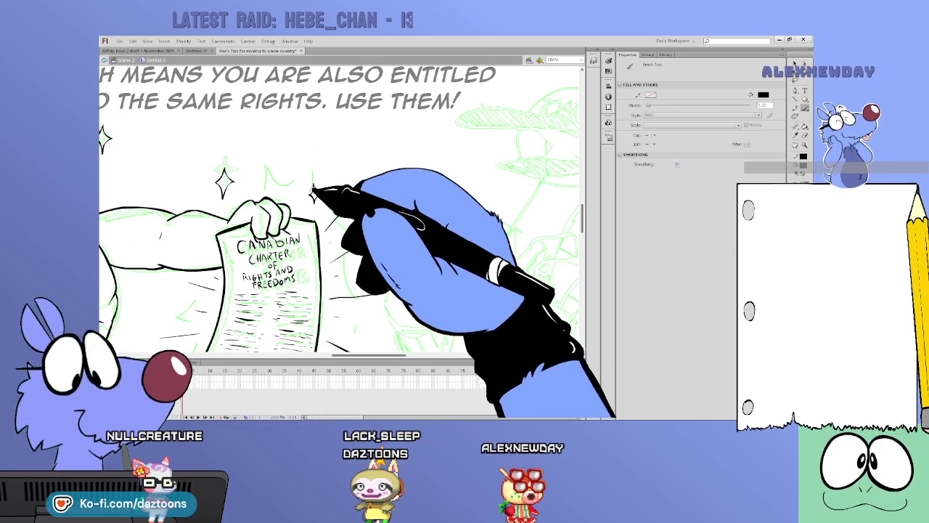
scroll(556, 213, "down", 5)
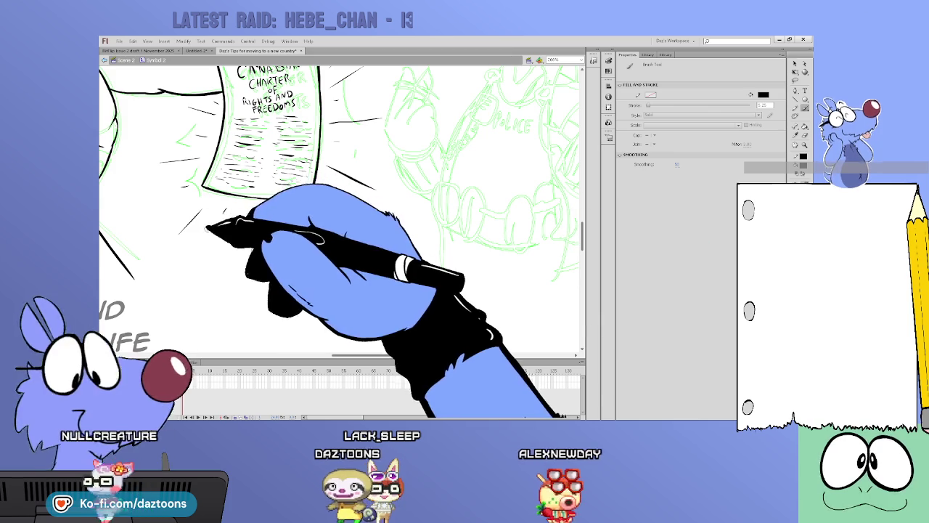
left_click_drag(210, 224, 210, 244)
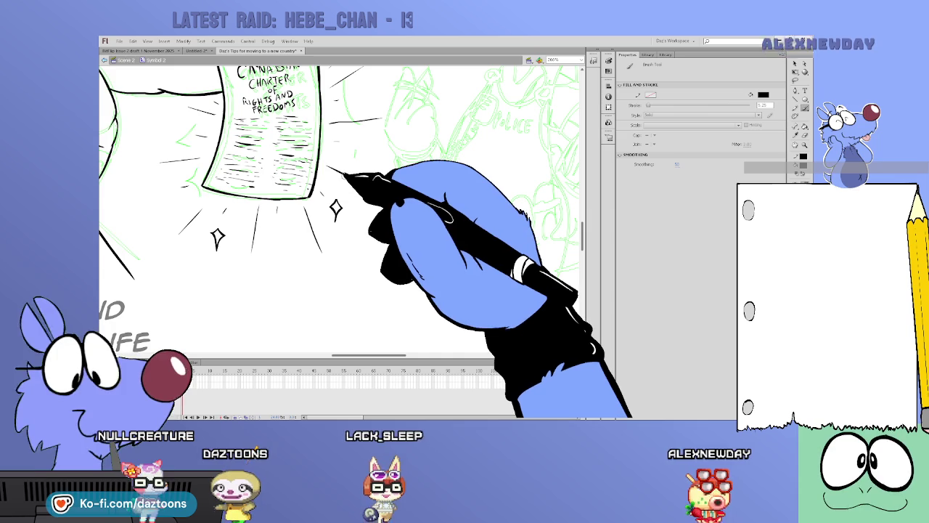
scroll(581, 244, "up", 3)
scroll(581, 243, "up", 3)
left_click_drag(405, 358, 431, 357)
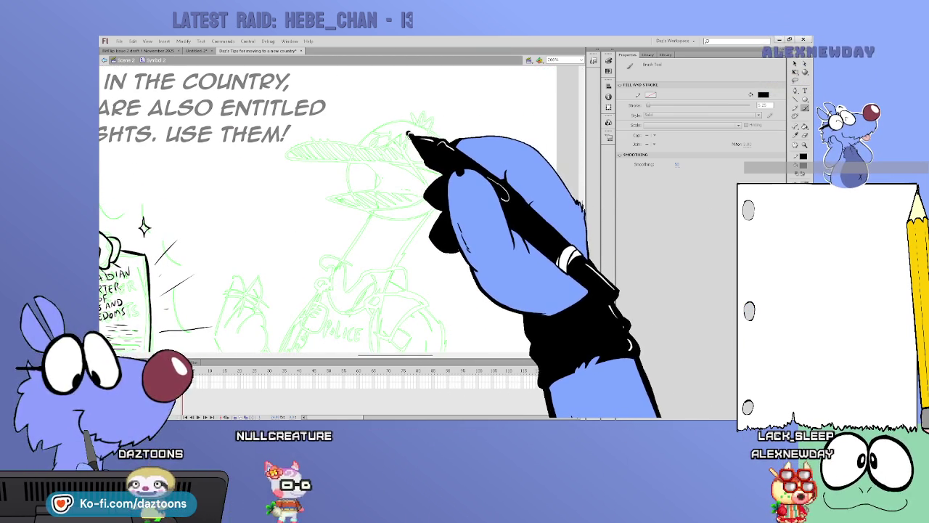
Outline the officer's cap, brim and lower beak, and fill the open mouth black
left_click_drag(433, 141, 392, 140)
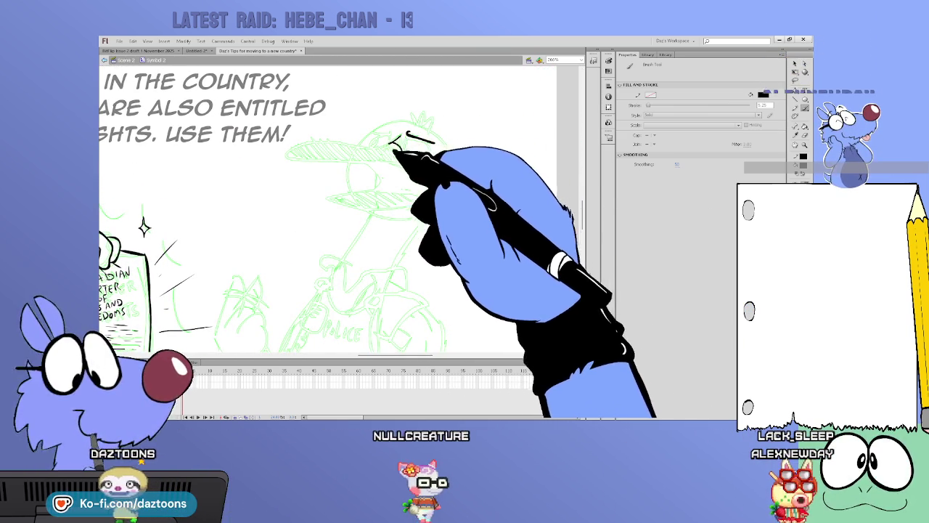
mouse_move(357, 146)
left_mouse_down()
mouse_move(311, 145)
mouse_move(309, 163)
mouse_move(357, 161)
left_mouse_up()
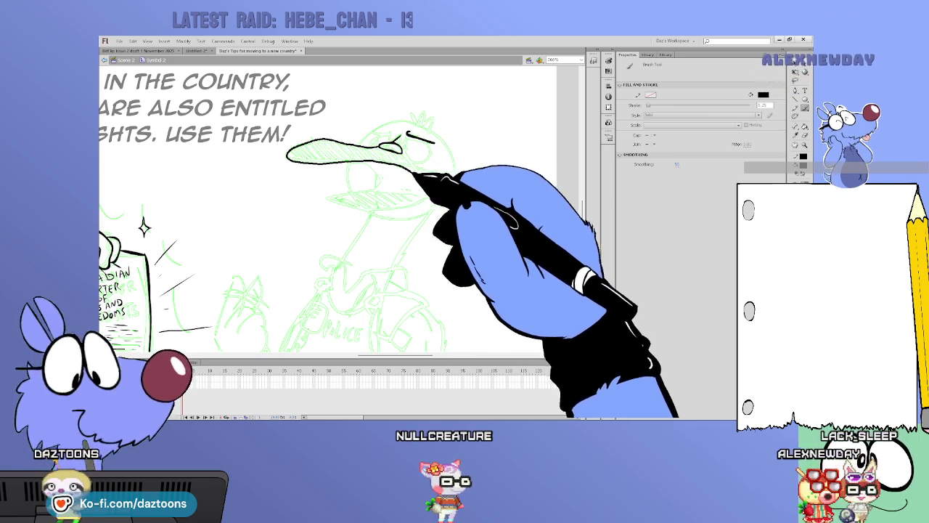
mouse_move(374, 195)
left_mouse_down()
mouse_move(357, 208)
mouse_move(412, 203)
left_mouse_up()
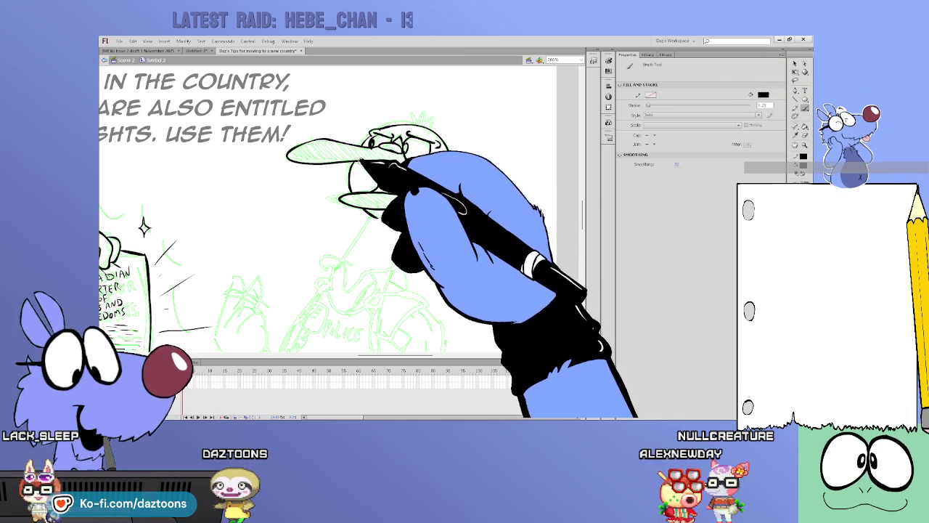
key("k")
left_click(417, 190)
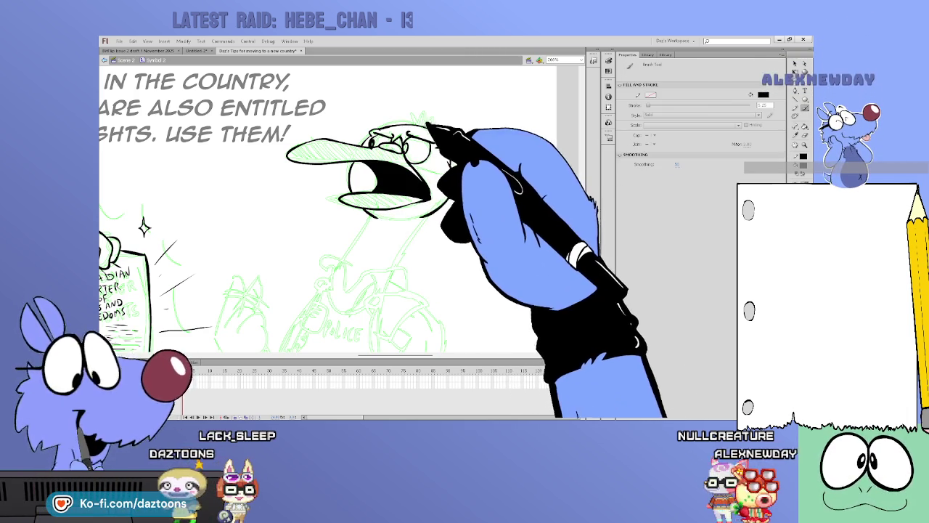
Ink the officer's spiky hair and neck, undoing a stray collar stroke
key("b")
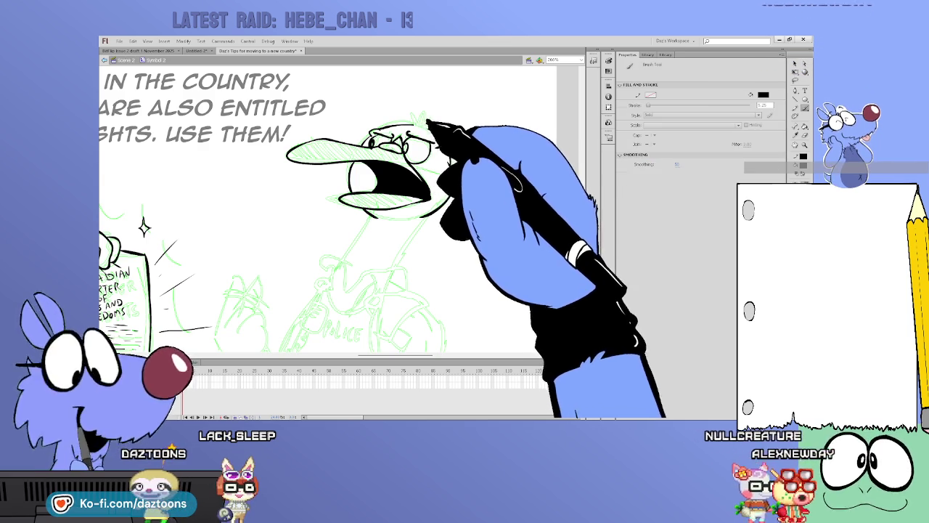
left_click_drag(414, 123, 430, 125)
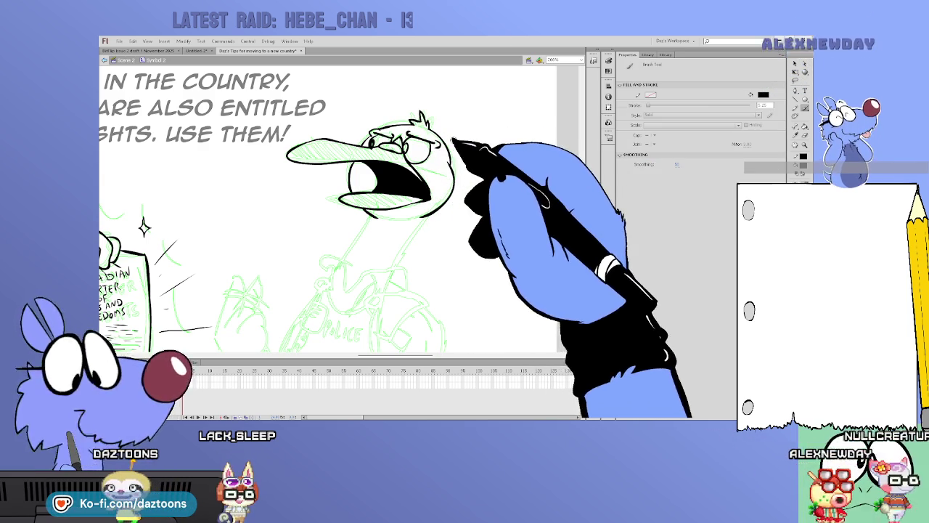
left_click_drag(581, 196, 582, 218)
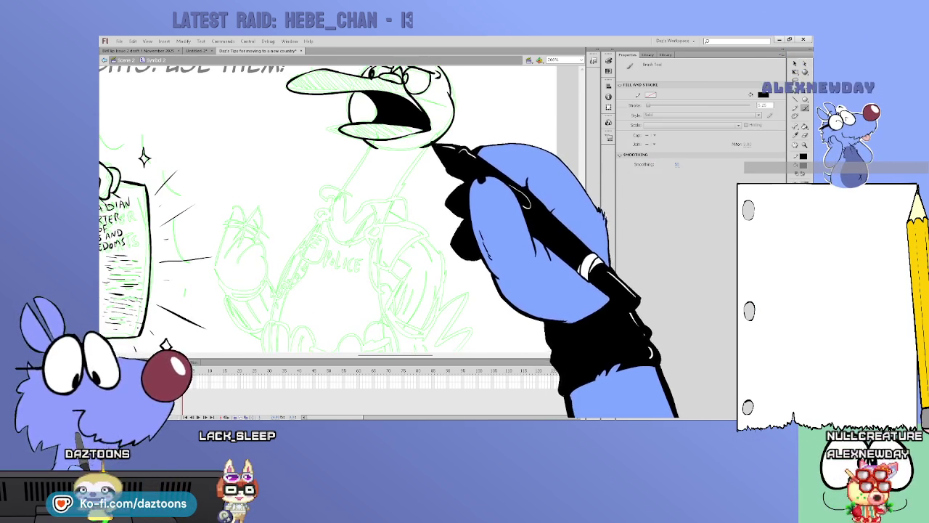
left_click_drag(433, 142, 392, 193)
left_click_drag(368, 146, 341, 184)
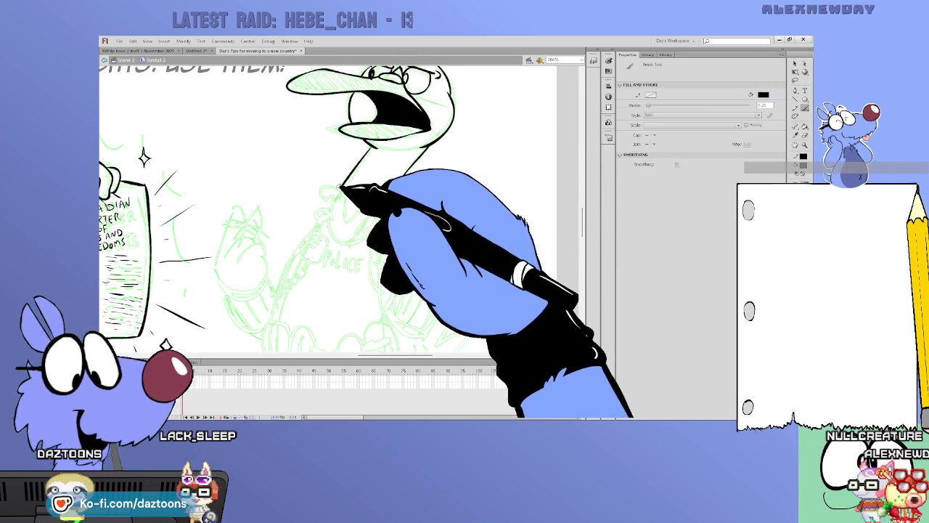
key("ctrl+z")
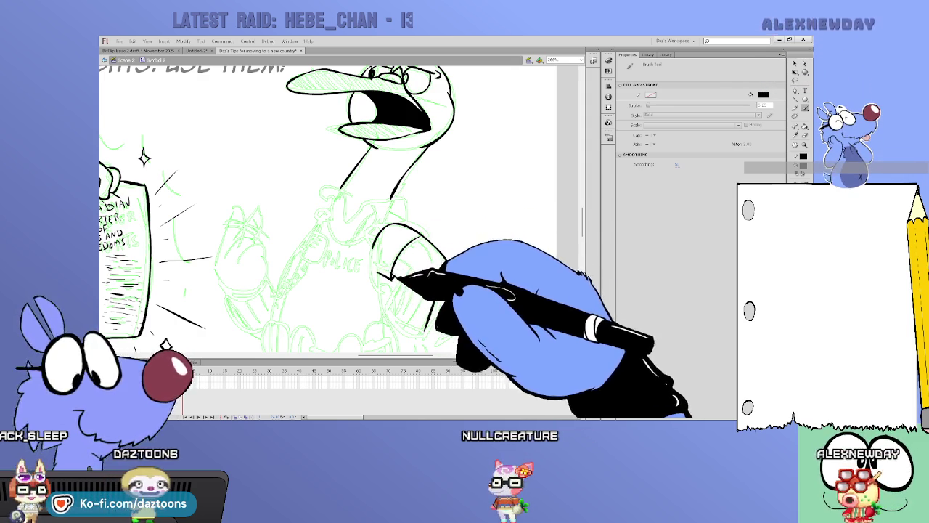
Ink the thumb outline of the officer's hand, checking the neighbouring animation frame
left_click_drag(582, 210, 581, 222)
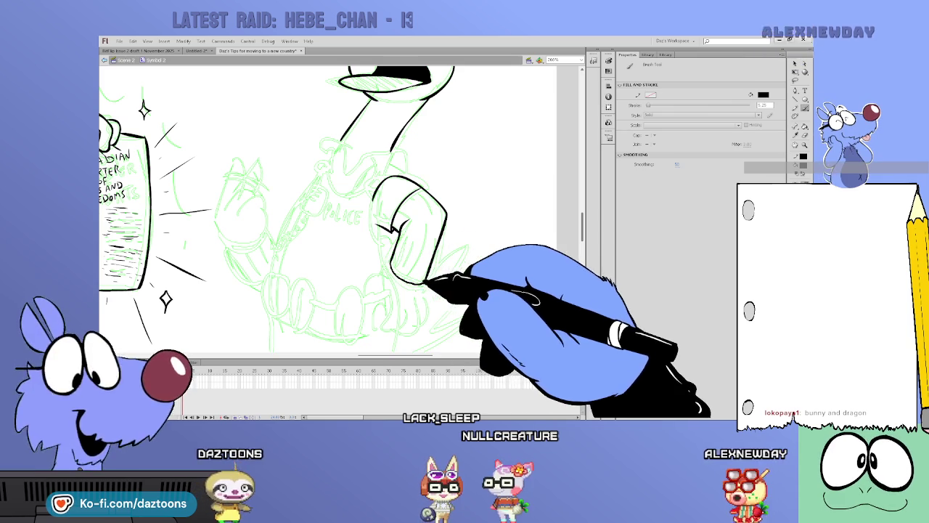
left_click_drag(425, 290, 392, 258)
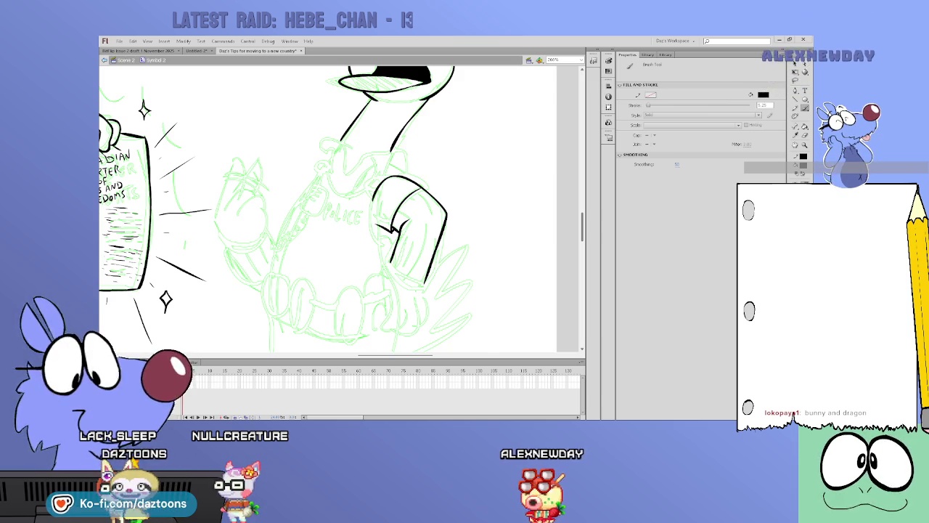
key("period")
key("comma")
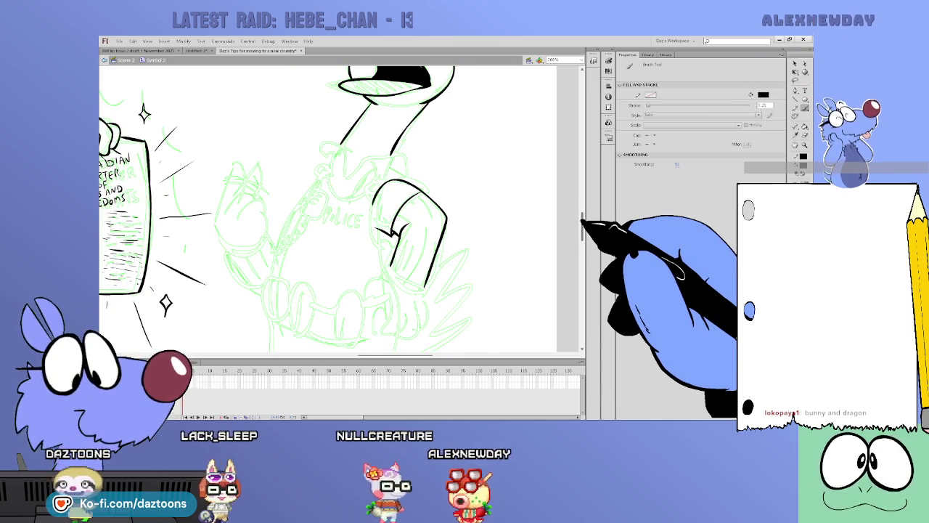
scroll(327, 211, "down", 1)
scroll(327, 210, "down", 2)
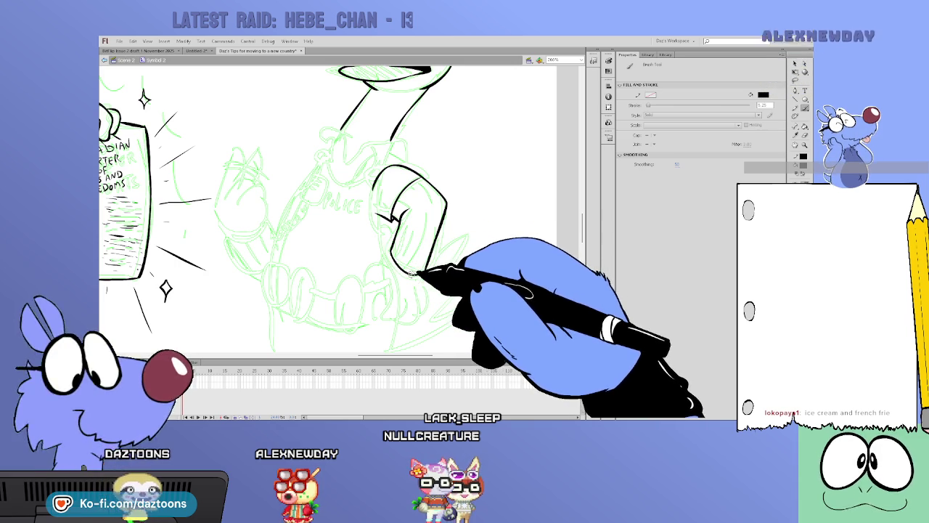
Close the sleeve outline, ink the cuff and sleeve curve, and add the curled thumb
left_click_drag(407, 273, 422, 277)
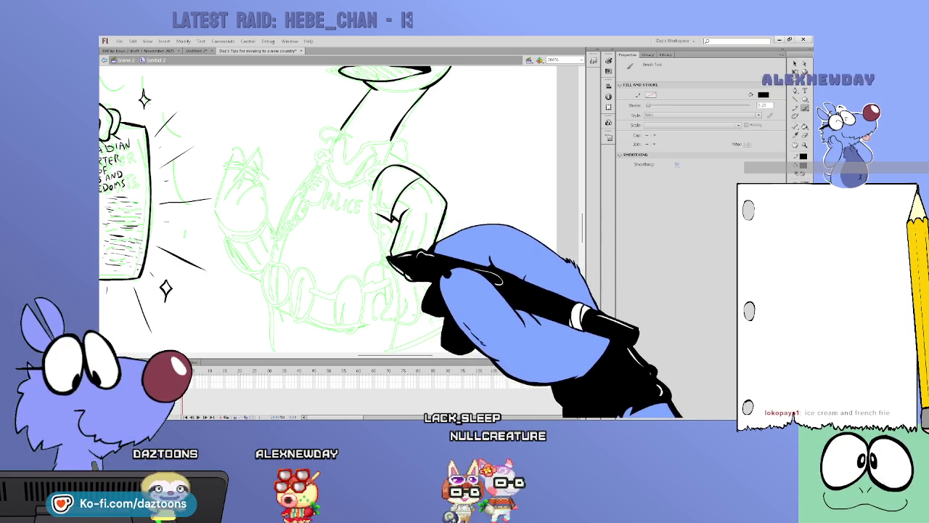
left_click_drag(368, 268, 385, 291)
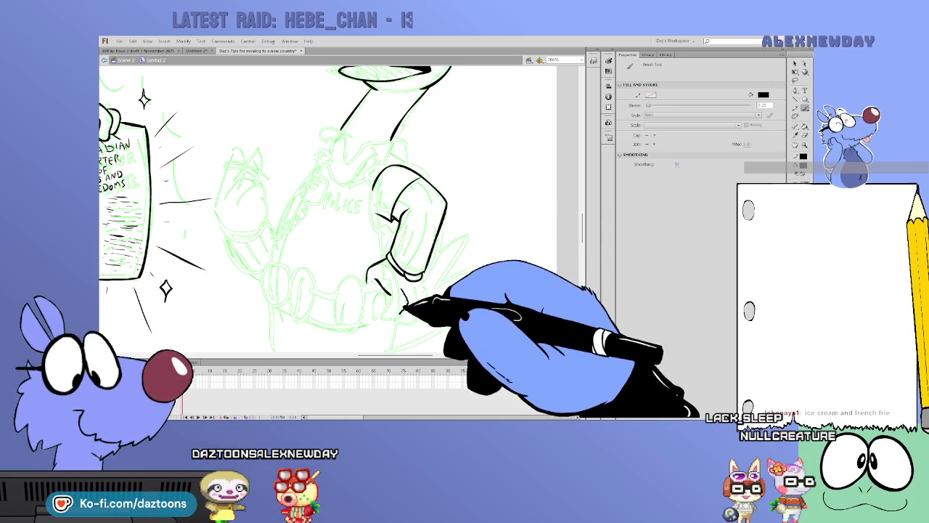
left_click_drag(390, 323, 383, 293)
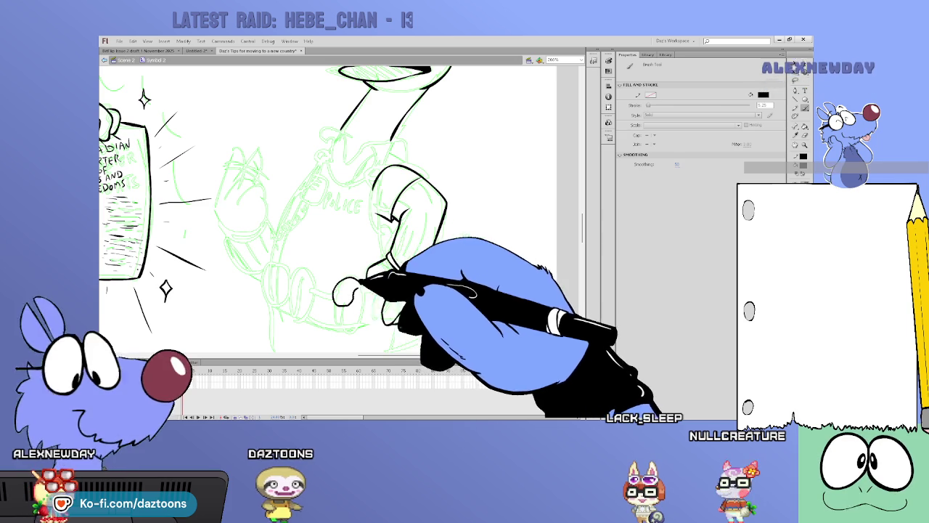
left_click_drag(336, 304, 357, 294)
Finish the outline under the thumb, draw the radio's coiled cord, and ink a head line
mouse_move(335, 331)
left_mouse_down()
mouse_move(332, 303)
mouse_move(358, 328)
left_mouse_up()
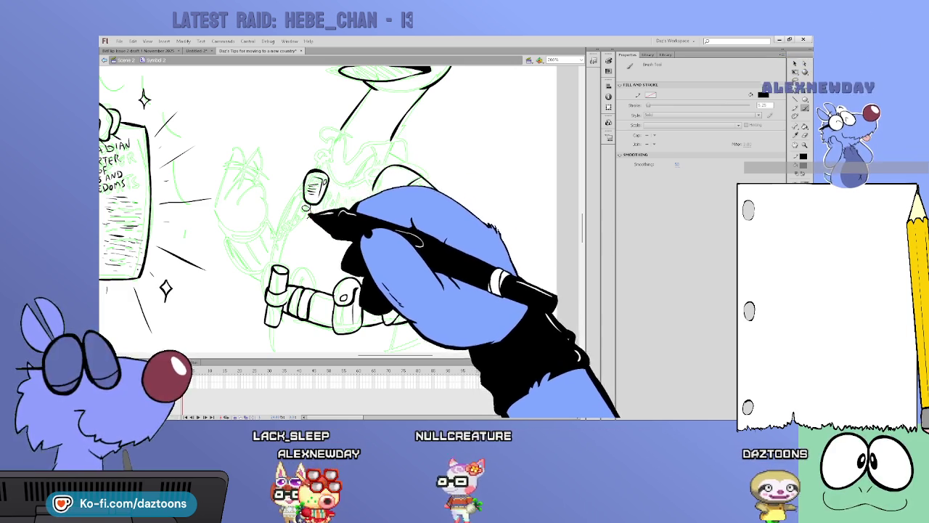
left_click_drag(310, 204, 274, 243)
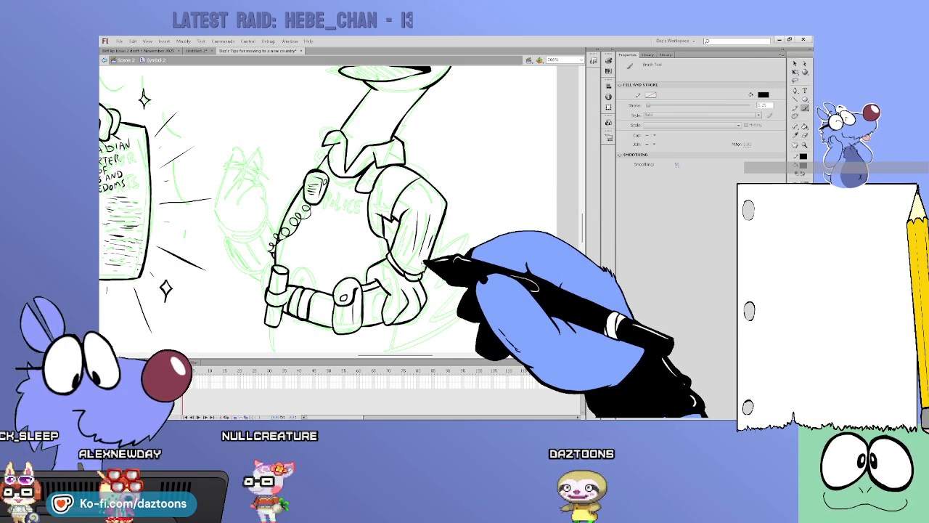
left_click_drag(240, 227, 223, 182)
Undo the stray stroke along the head and ink the officer's raised hand and fingers
key("ctrl+z")
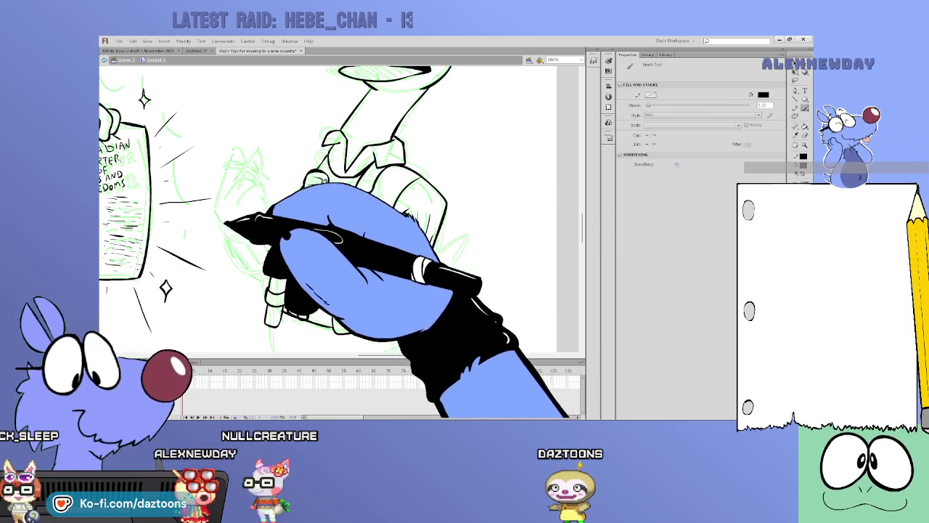
mouse_move(222, 226)
left_mouse_down()
mouse_move(245, 174)
mouse_move(263, 218)
left_mouse_up()
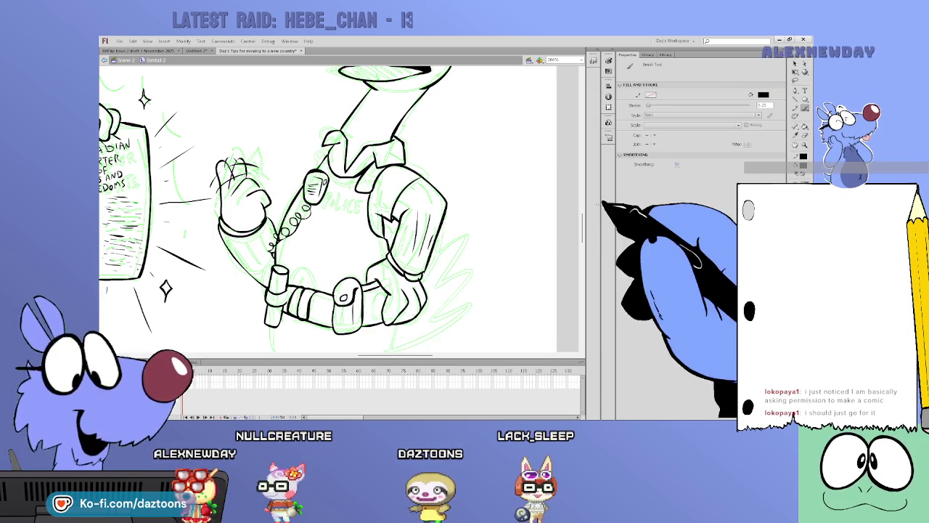
scroll(326, 210, "down", 3)
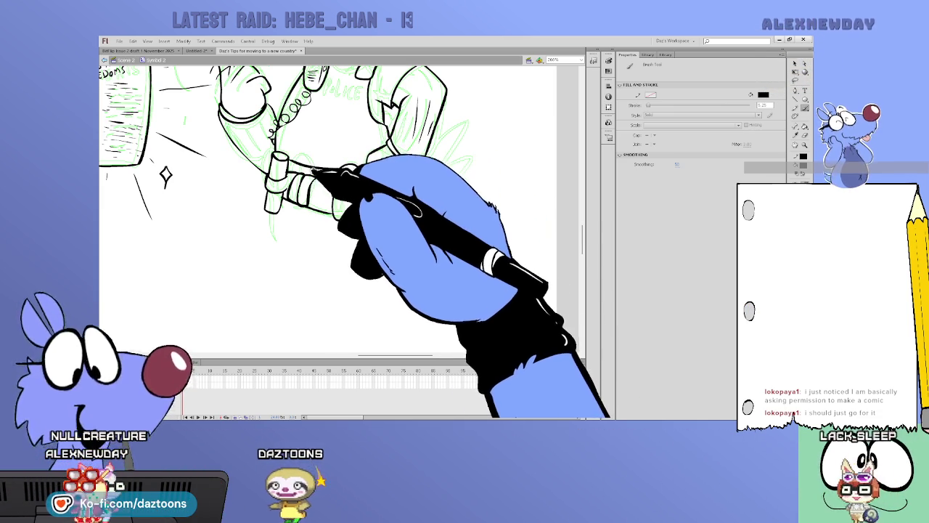
key("v")
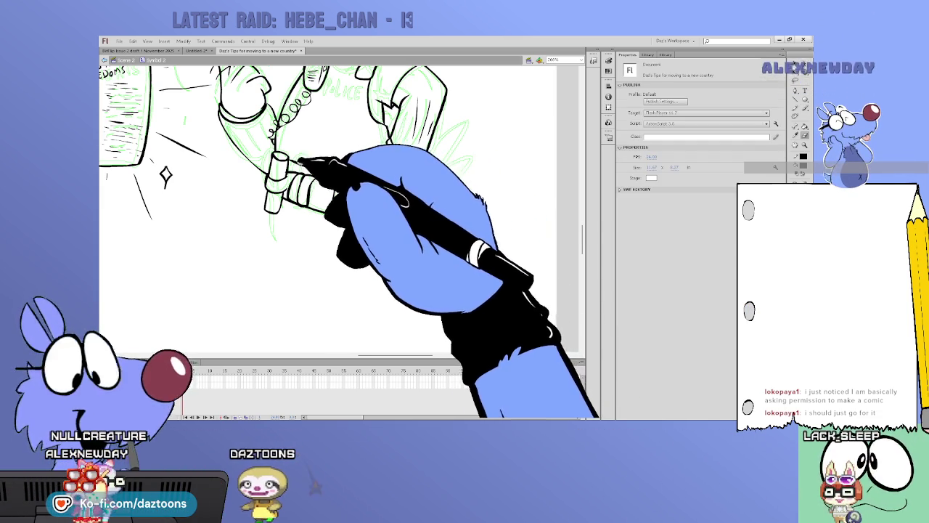
key("b")
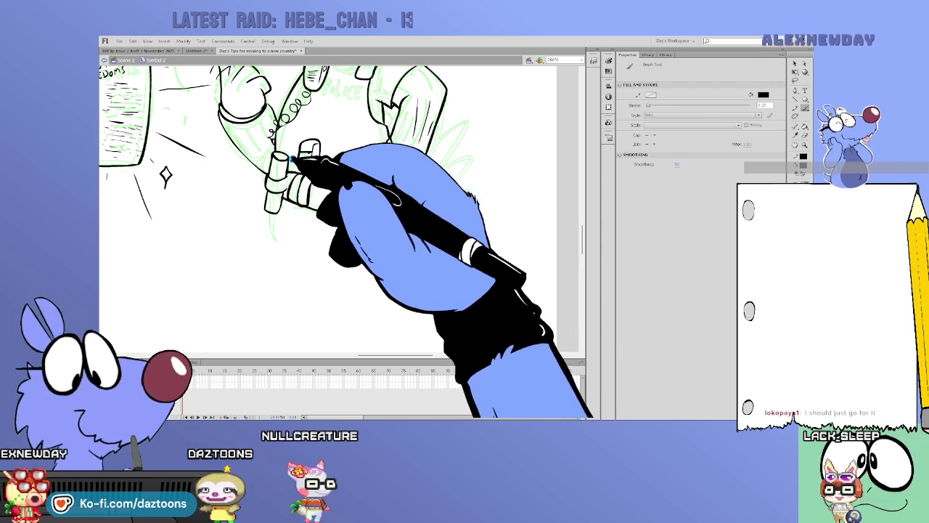
key("v")
key("b")
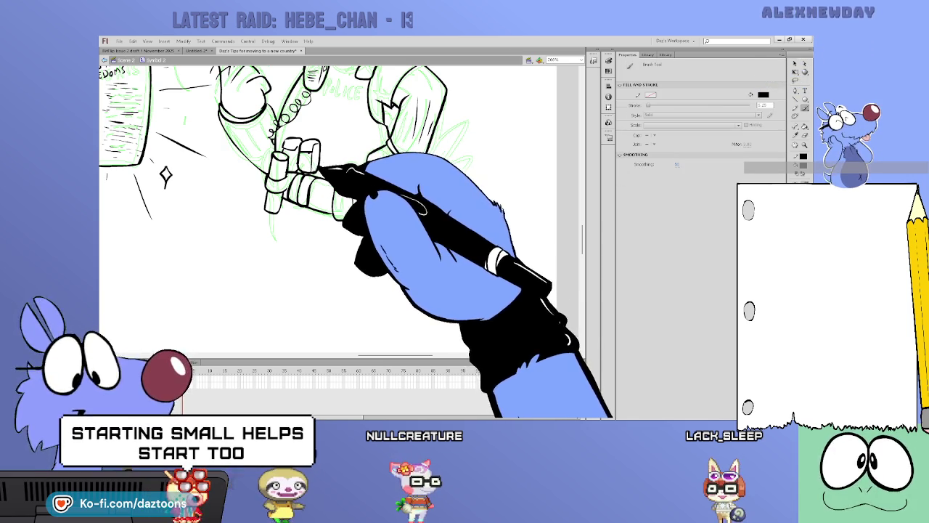
scroll(566, 215, "up", 3)
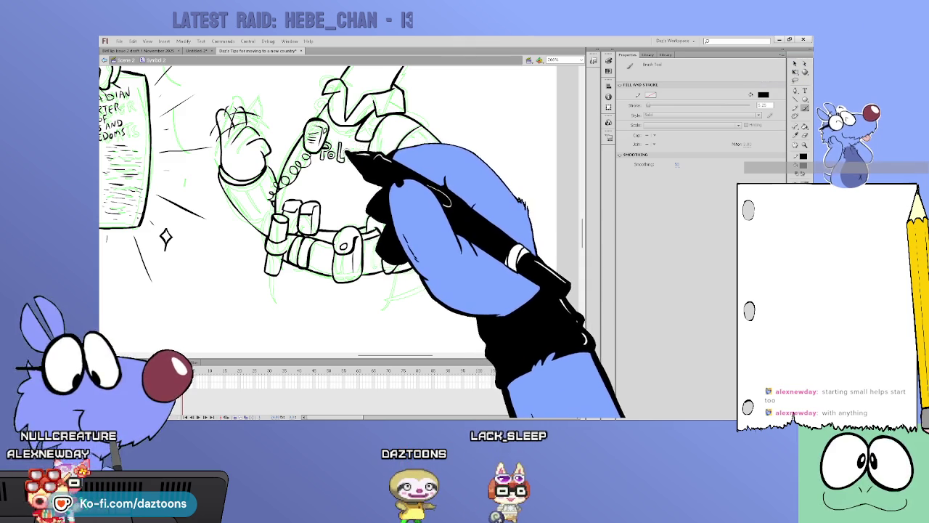
Letter POLICE across the vest, then draw the trouser leg lines and centre seam
mouse_move(350, 150)
left_mouse_down()
mouse_move(350, 160)
mouse_move(366, 160)
left_mouse_up()
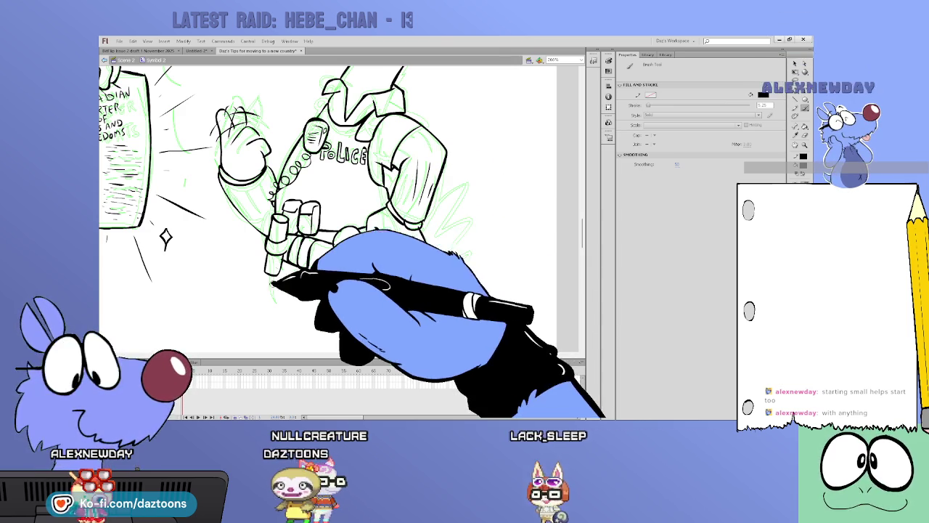
left_click_drag(273, 276, 274, 341)
left_click_drag(392, 278, 391, 309)
mouse_move(317, 299)
left_mouse_down()
mouse_move(317, 341)
mouse_move(373, 368)
left_mouse_up()
left_click_drag(429, 355, 440, 355)
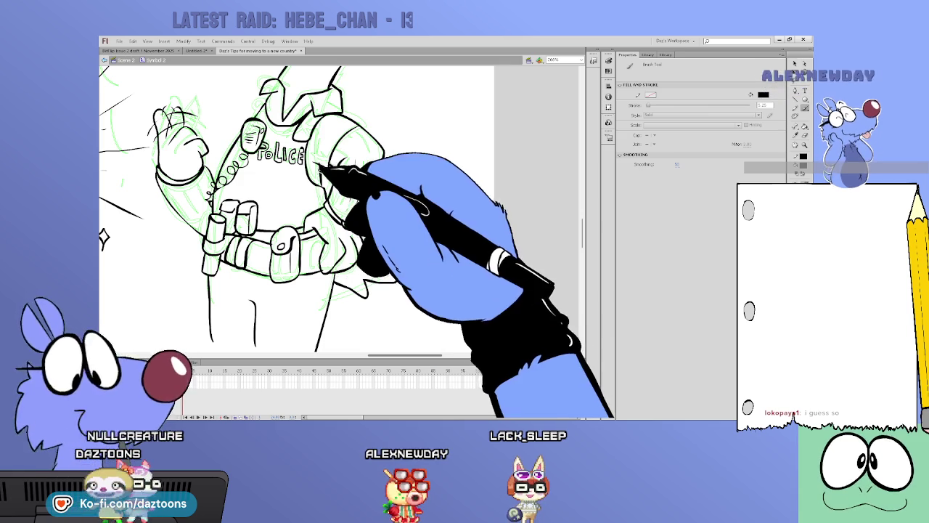
key("v")
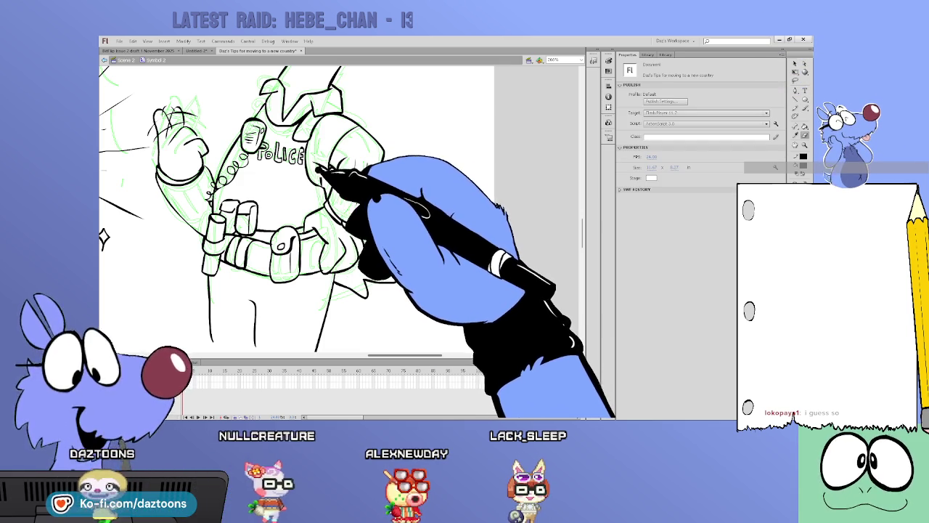
key("b")
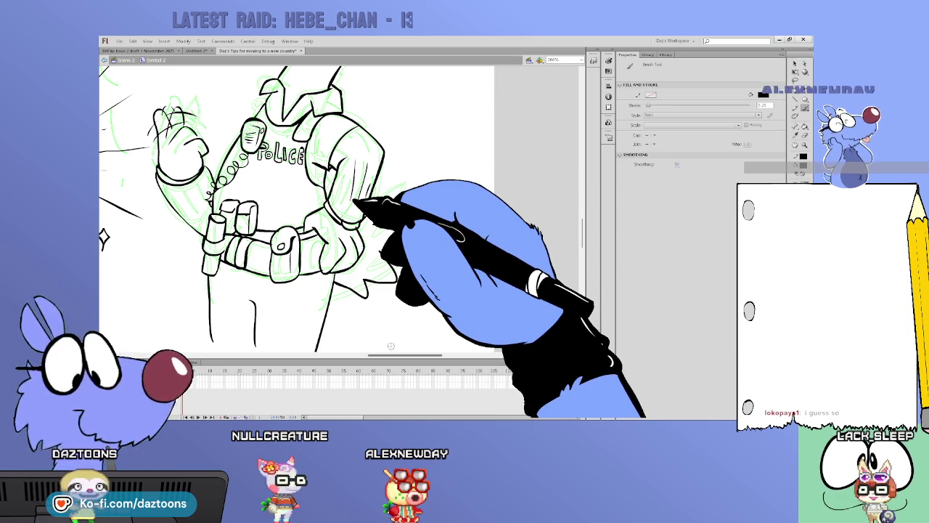
Finish the trouser outlines with a closed bottom, and set the fill colour to blue
scroll(374, 364, "left", 2)
scroll(366, 345, "left", 2)
scroll(367, 345, "left", 2)
scroll(370, 354, "left", 2)
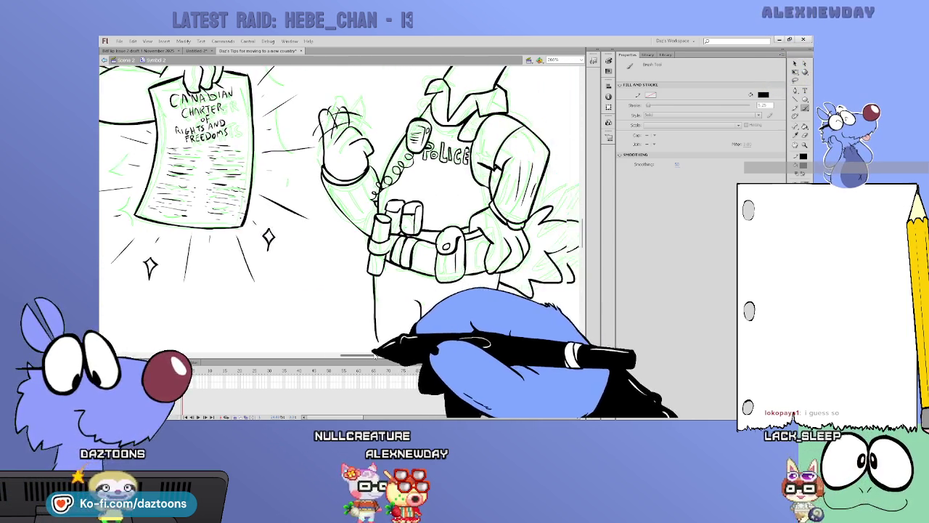
scroll(567, 237, "down", 3)
left_click_drag(372, 235, 375, 269)
left_click_drag(411, 216, 417, 276)
mouse_move(494, 203)
left_mouse_down()
mouse_move(477, 263)
mouse_move(415, 273)
mouse_move(374, 267)
left_mouse_up()
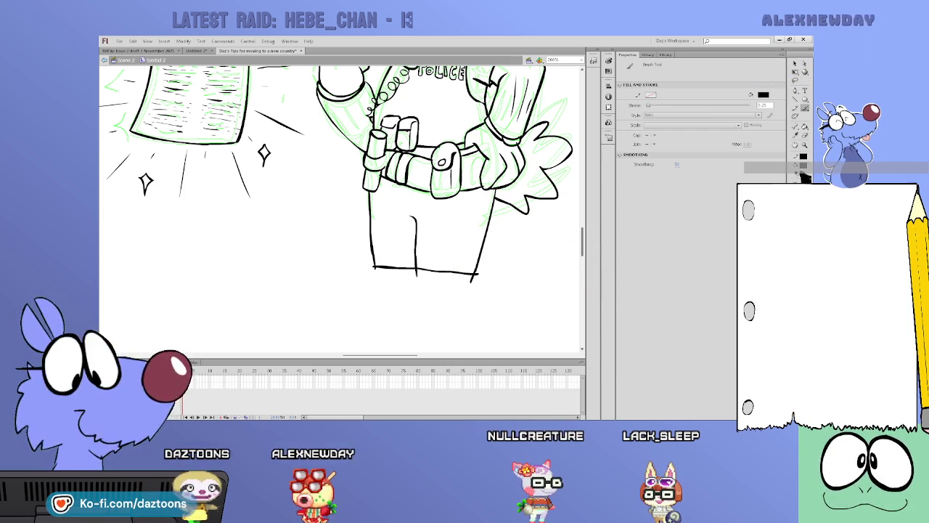
left_click(768, 178)
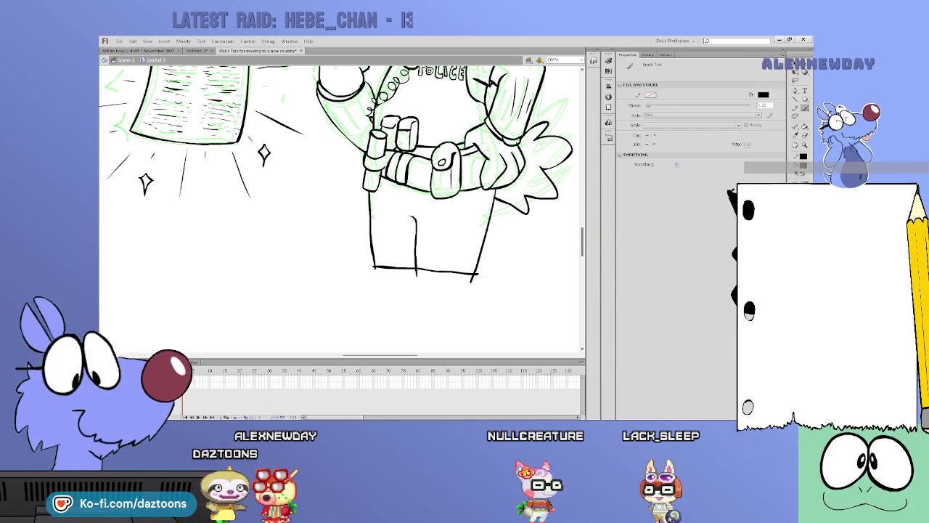
Fill the trousers, raised sleeve, collar and shoulder blue, undoing the accidental vest fill
key("k")
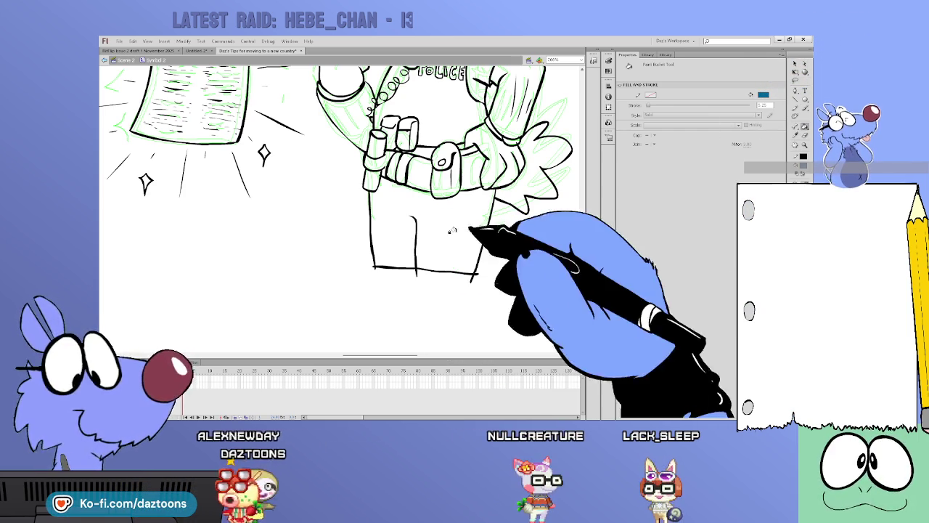
left_click(465, 233)
left_click(467, 114)
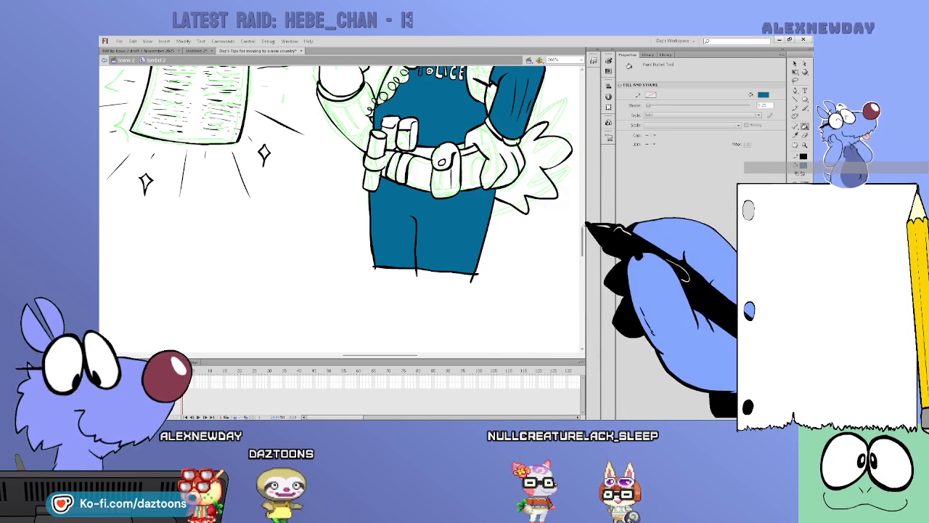
scroll(573, 217, "up", 3)
key("ctrl+z")
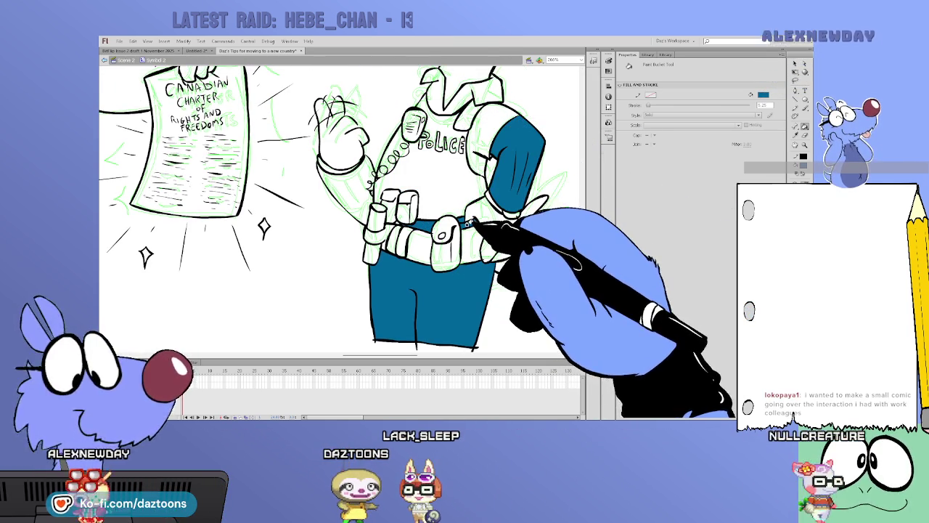
left_click(796, 72)
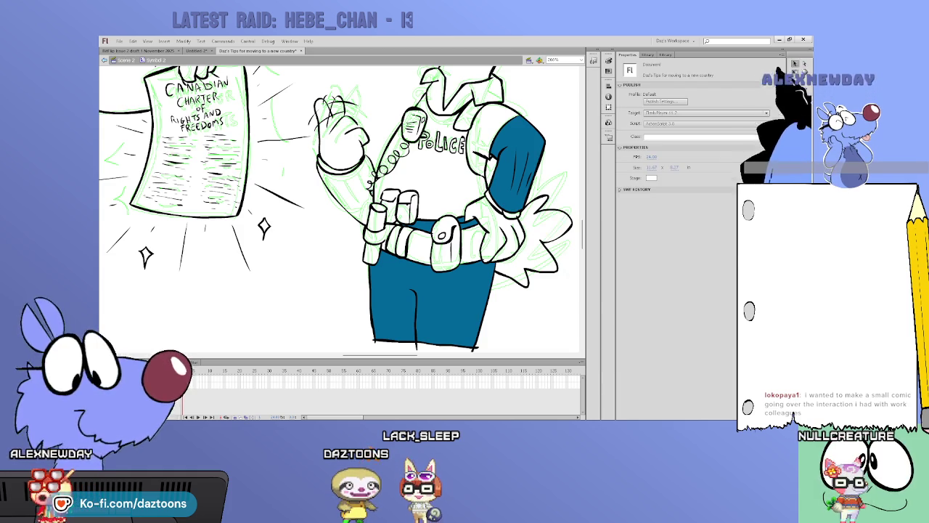
key("k")
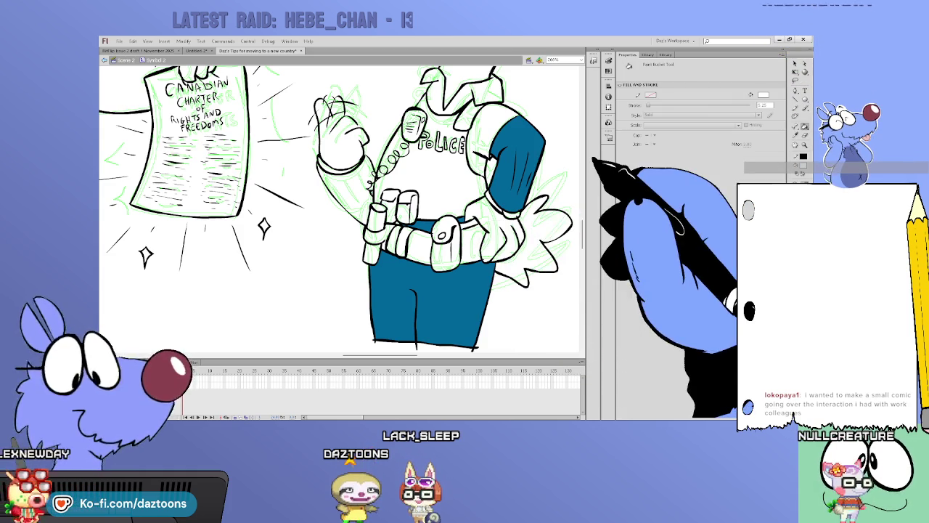
left_click(356, 178)
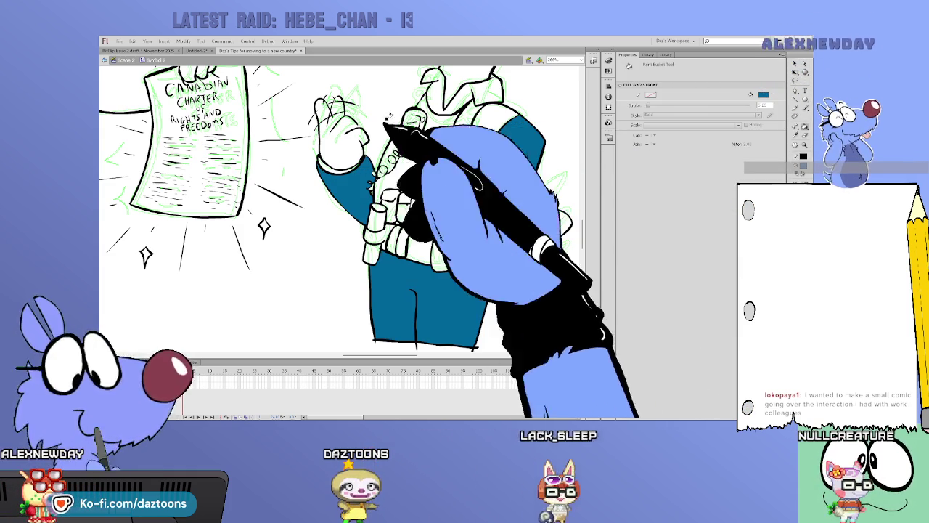
left_click(469, 95)
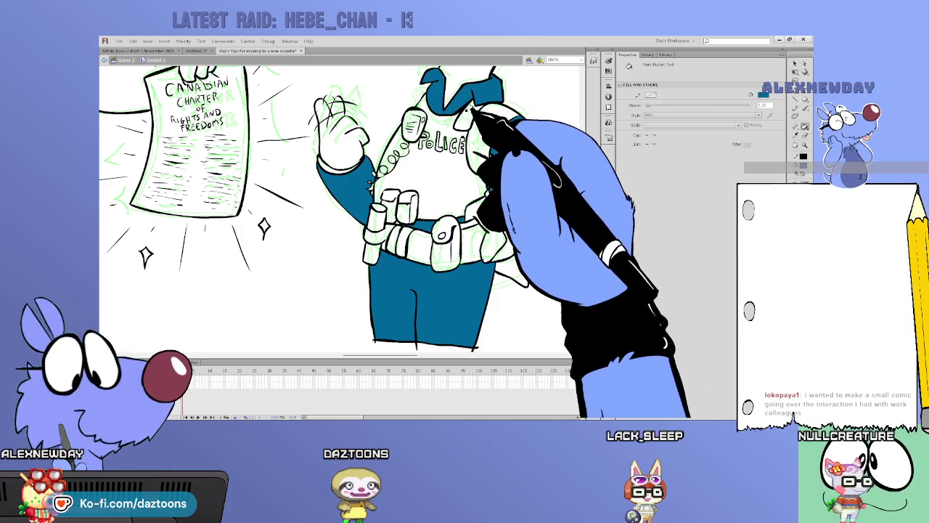
left_click(480, 135)
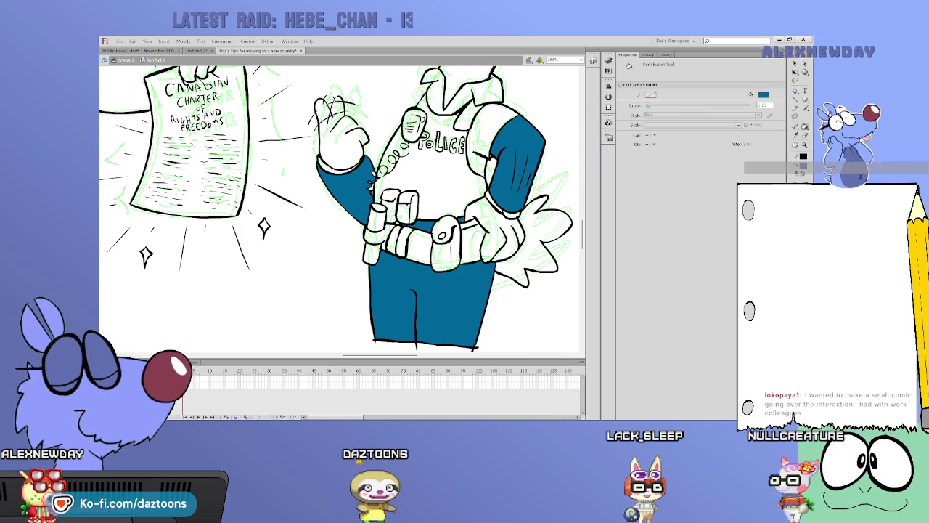
Make the collar light blue, recolour the sleeve and trousers dark navy, and fill the shirt dark grey
left_click(461, 87)
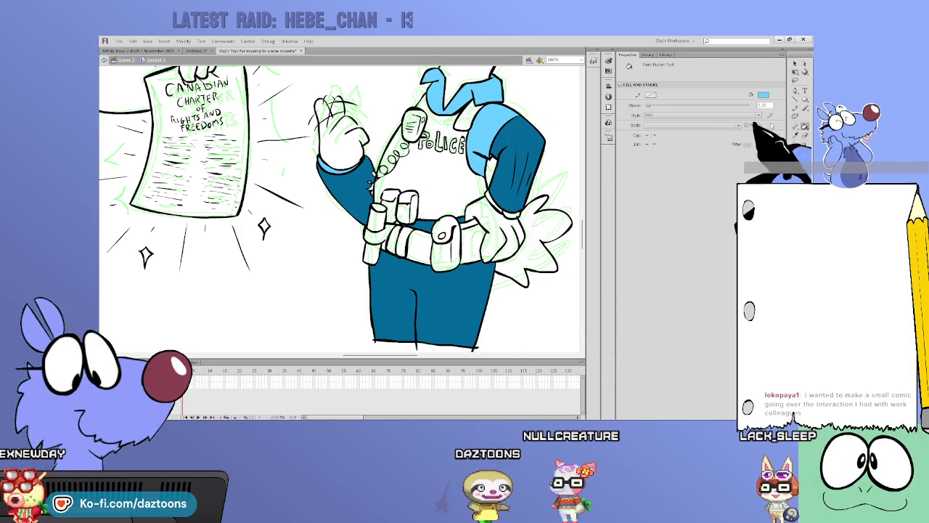
left_click(537, 188)
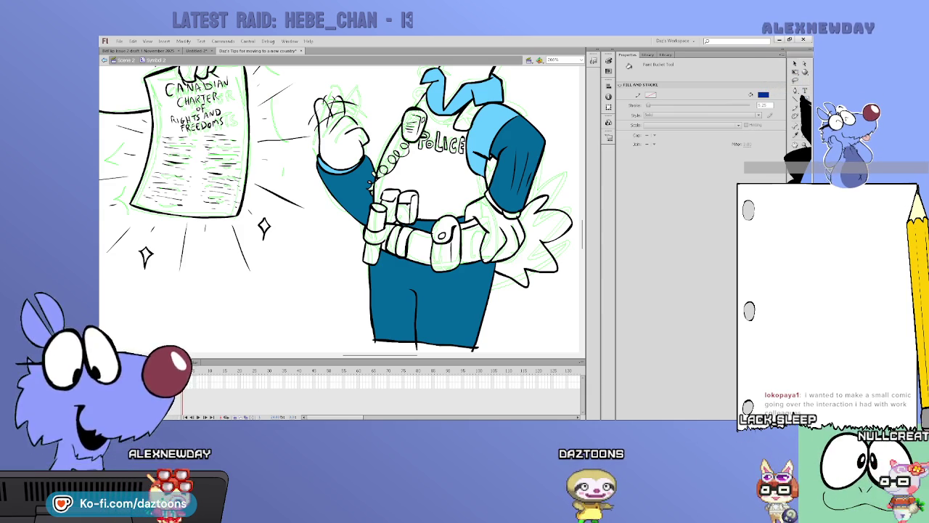
left_click(364, 181)
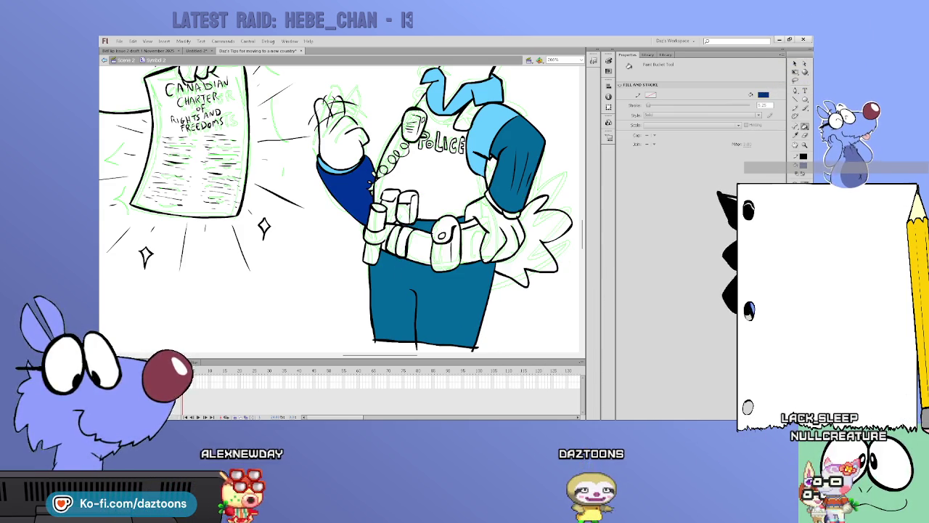
left_click(406, 290)
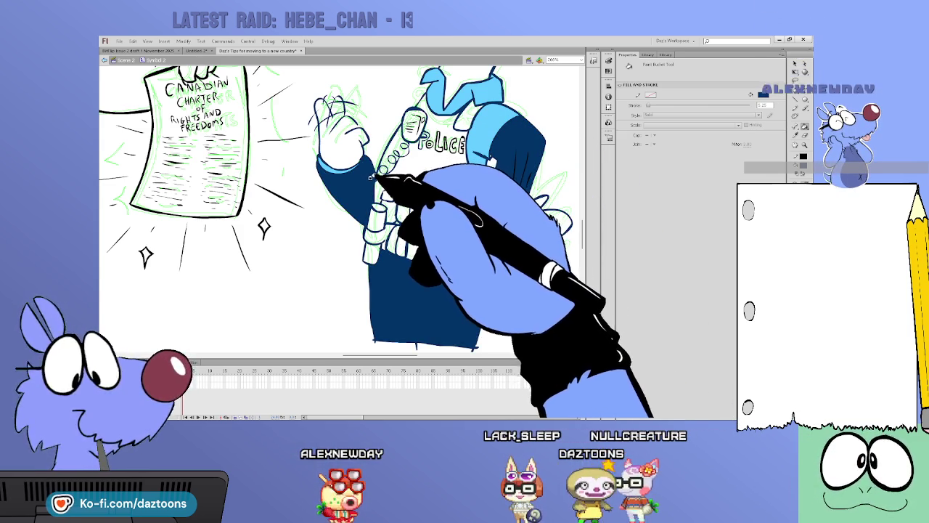
key("v")
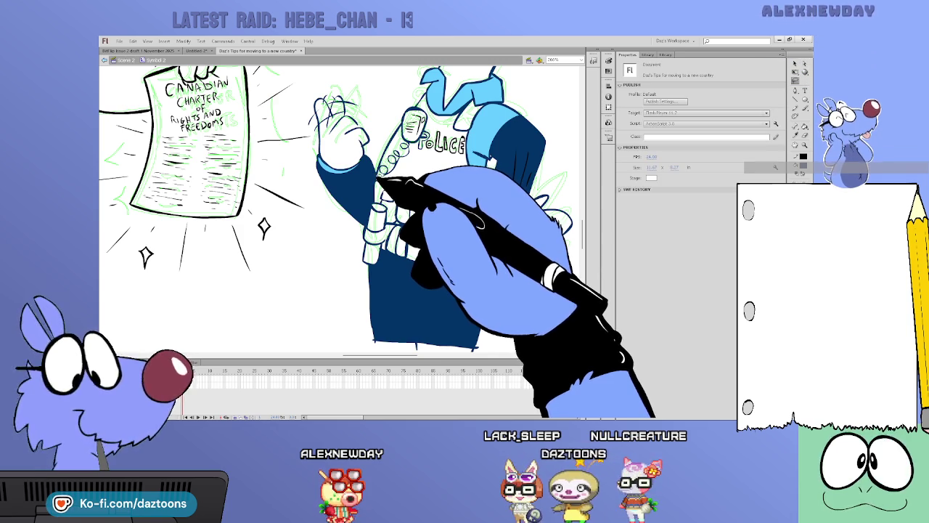
key("k")
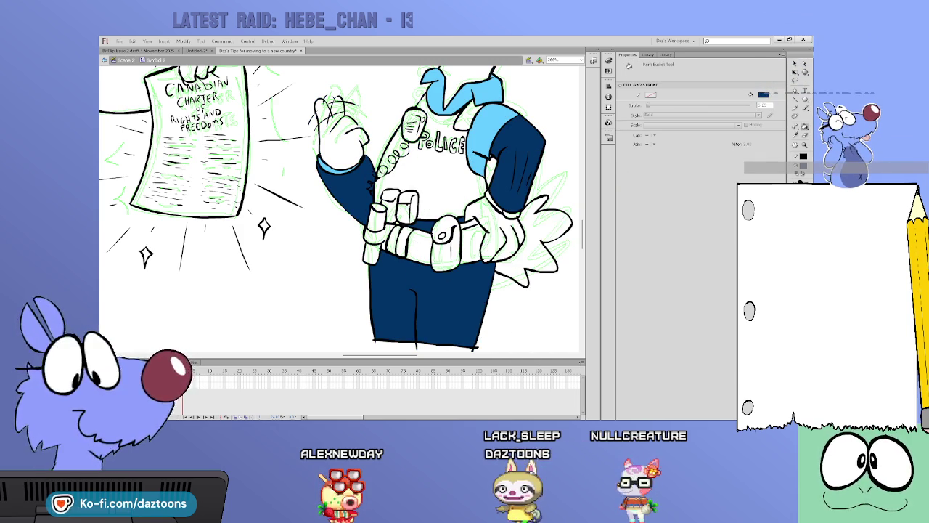
left_click(421, 138)
Undo the grey shirt fill and fill the belt pouches and left belt dark grey
key("ctrl+z")
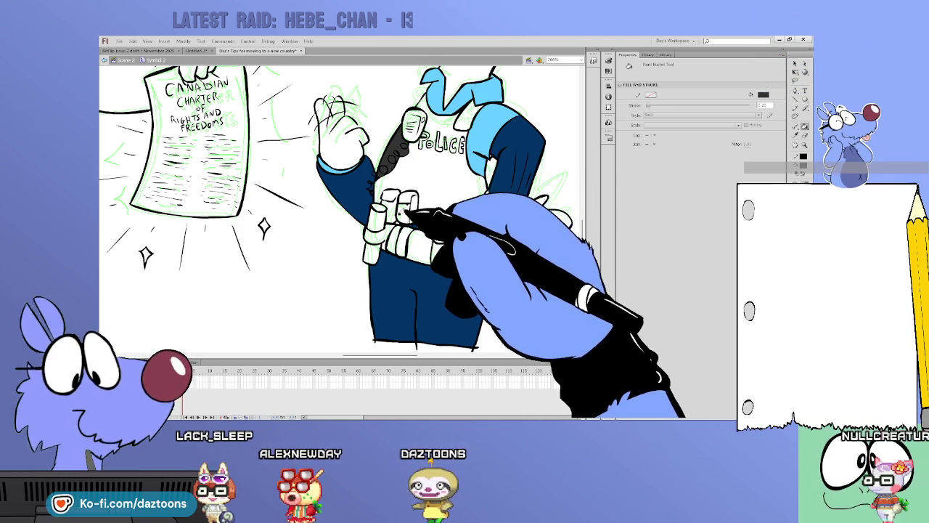
left_click(396, 199)
left_click(440, 244)
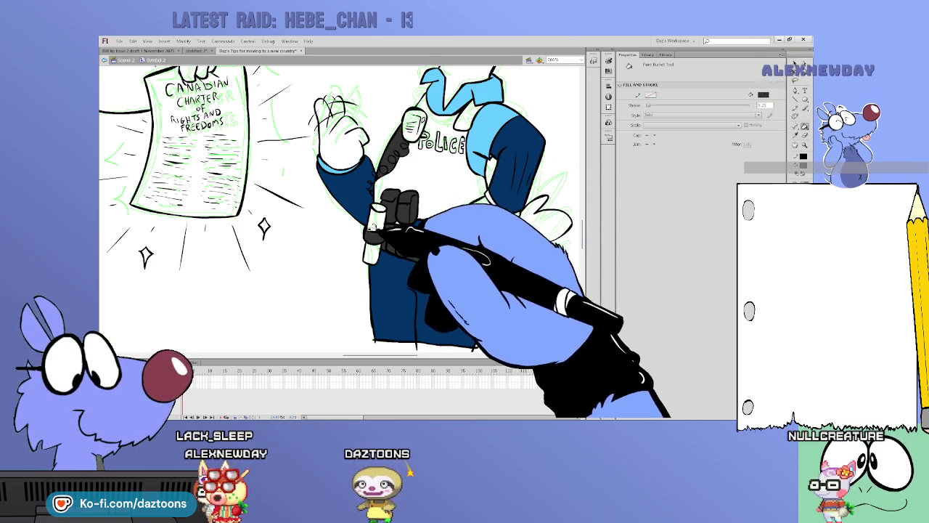
left_click(369, 239)
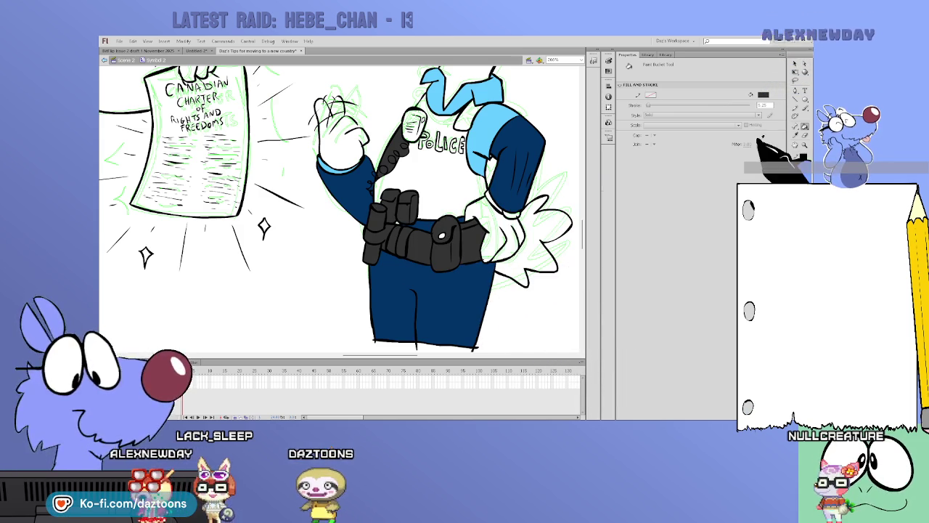
Pick dark grey as the fill and fill the vest around the POLICE lettering
left_click(495, 122)
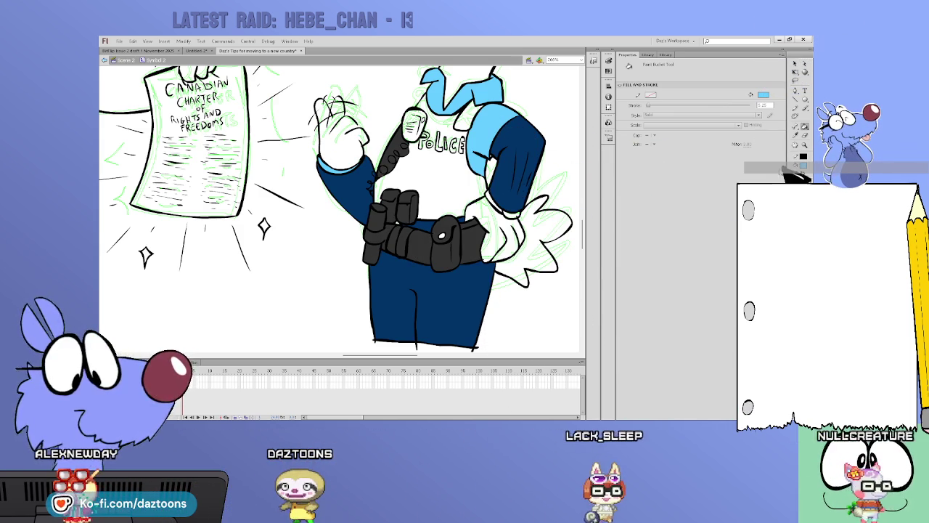
key("v")
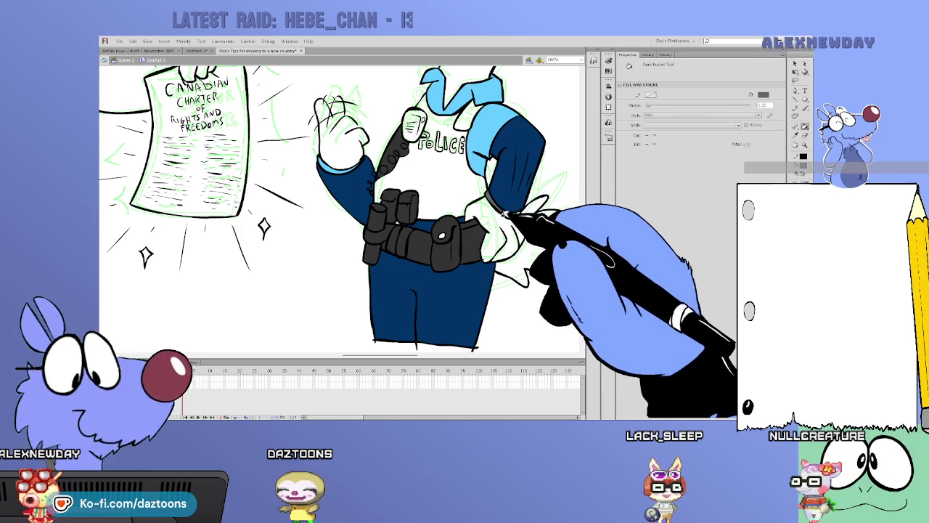
key("k")
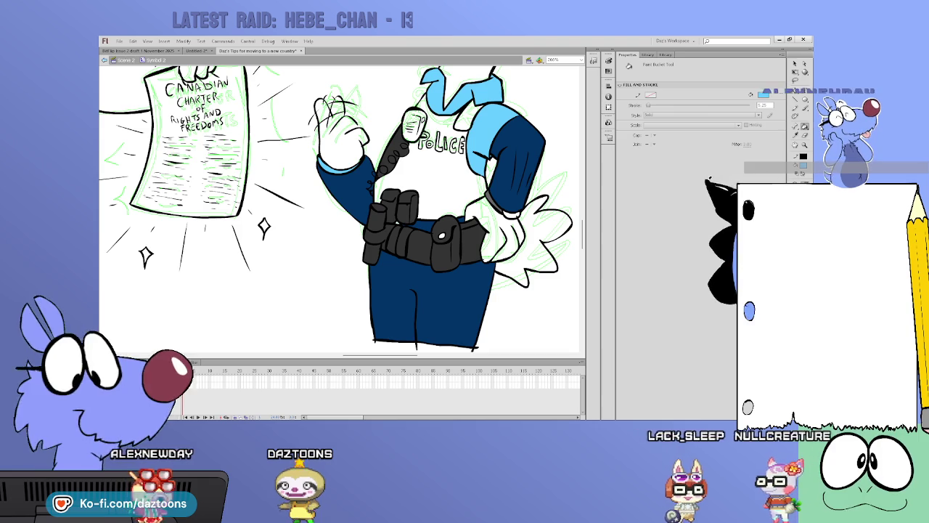
left_click(420, 135, "alt")
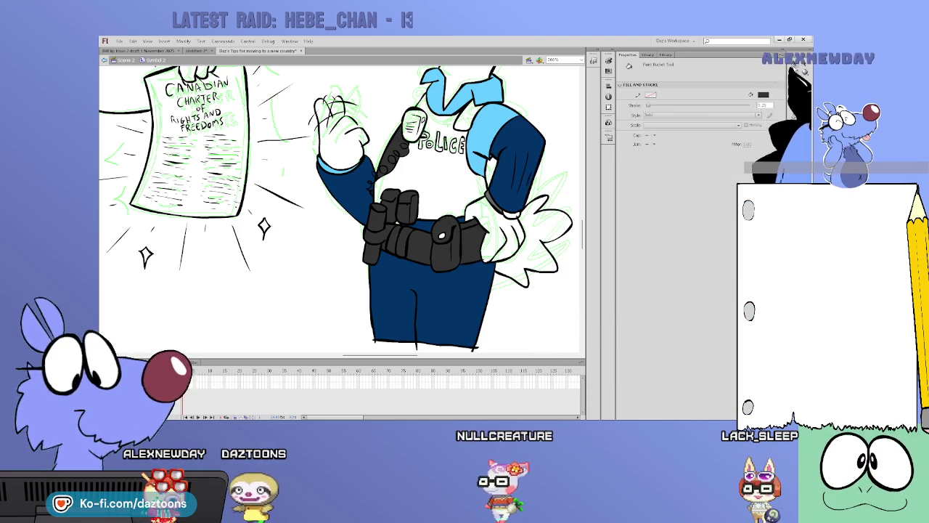
key("v")
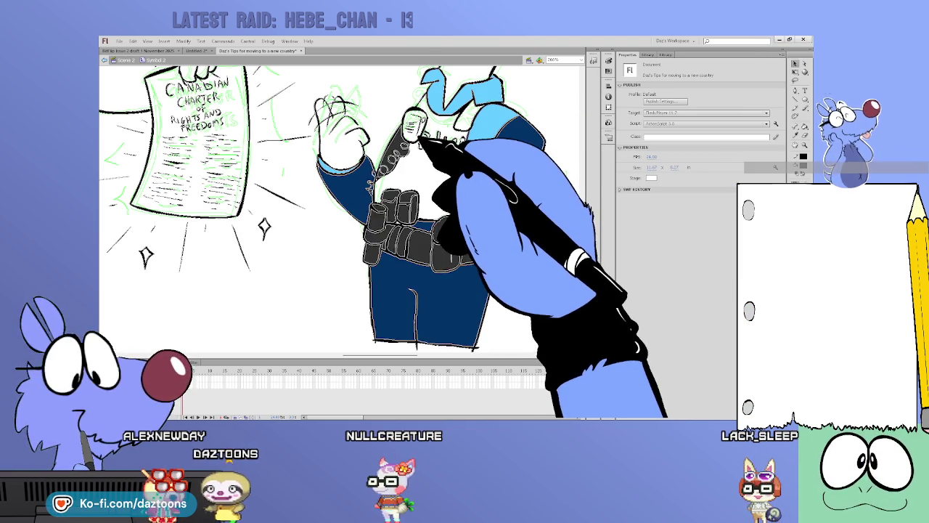
key("k")
left_click(429, 149)
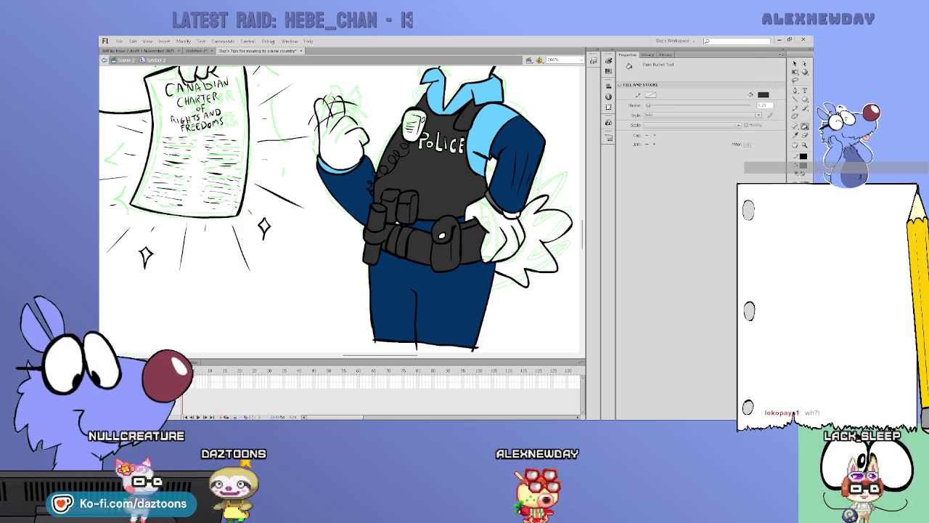
scroll(342, 210, "up", 5)
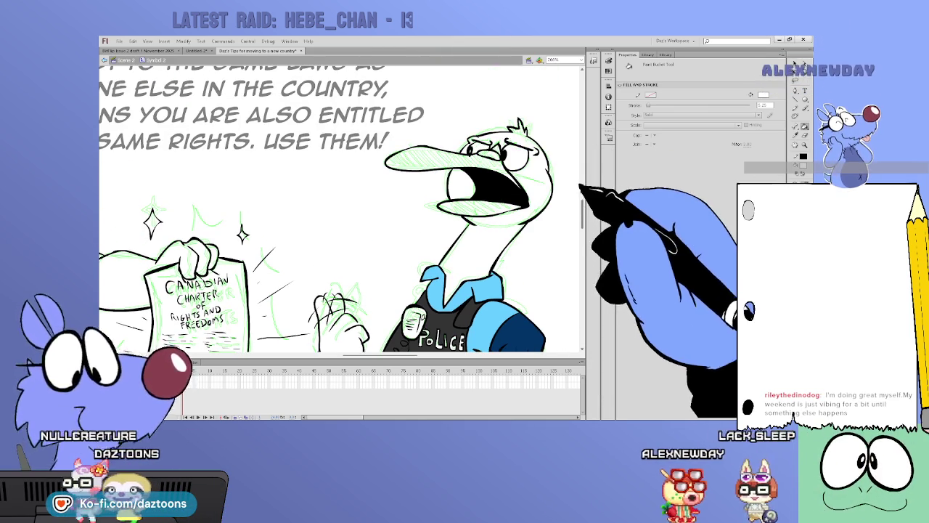
Paint a small red light on the officer's radio
scroll(341, 211, "down", 5)
scroll(341, 210, "down", 3)
scroll(342, 211, "down", 2)
scroll(341, 211, "up", 3)
scroll(342, 210, "up", 2)
scroll(341, 210, "up", 1)
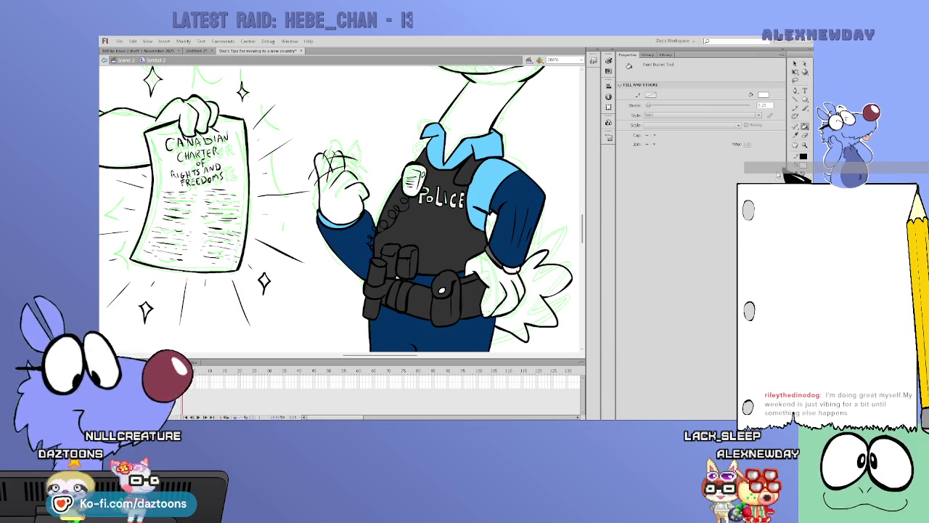
left_click(415, 172, "alt")
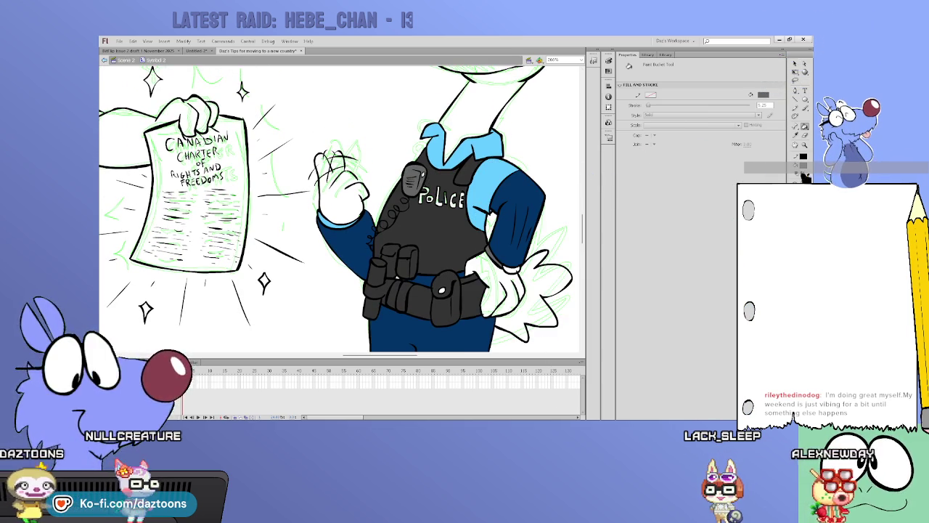
left_click(423, 175)
Fill the POLICE letters white and play back the animation frames
left_click(367, 269, "alt")
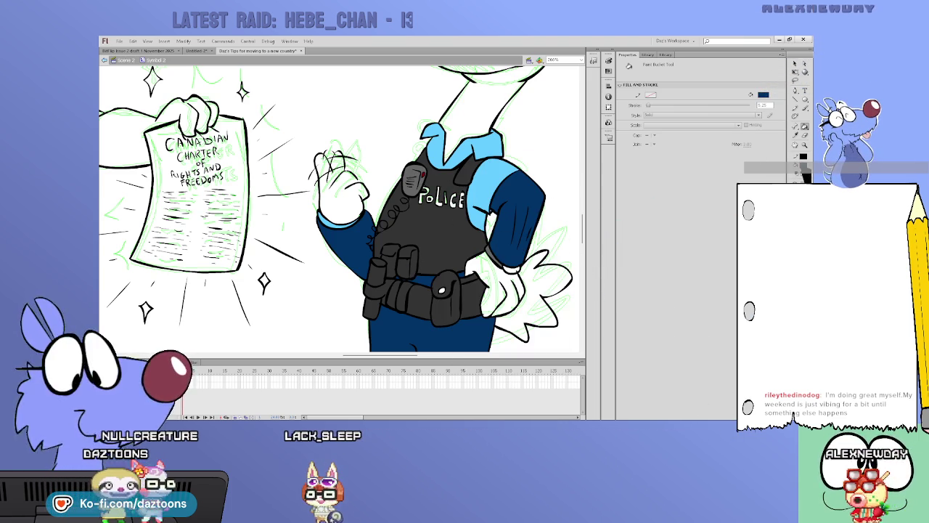
left_click(429, 196, "alt")
left_click(443, 197)
left_click(462, 199)
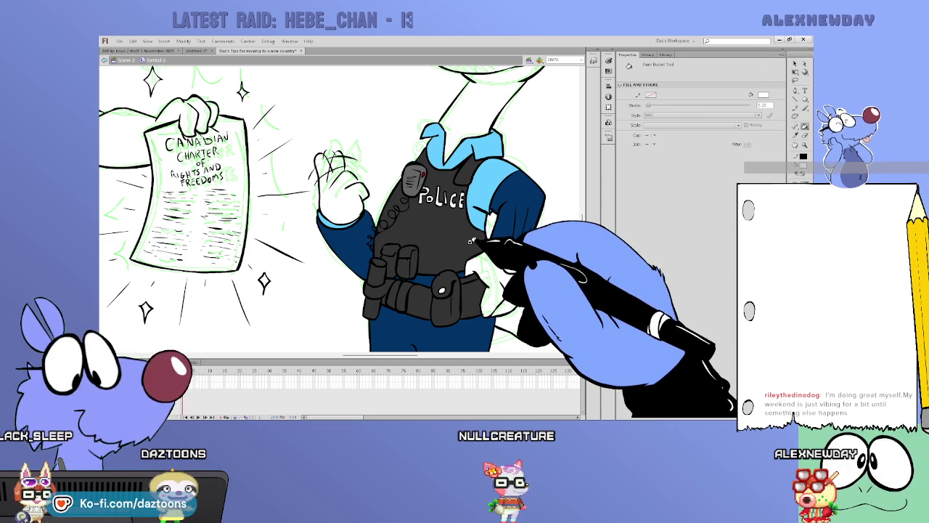
key("Return")
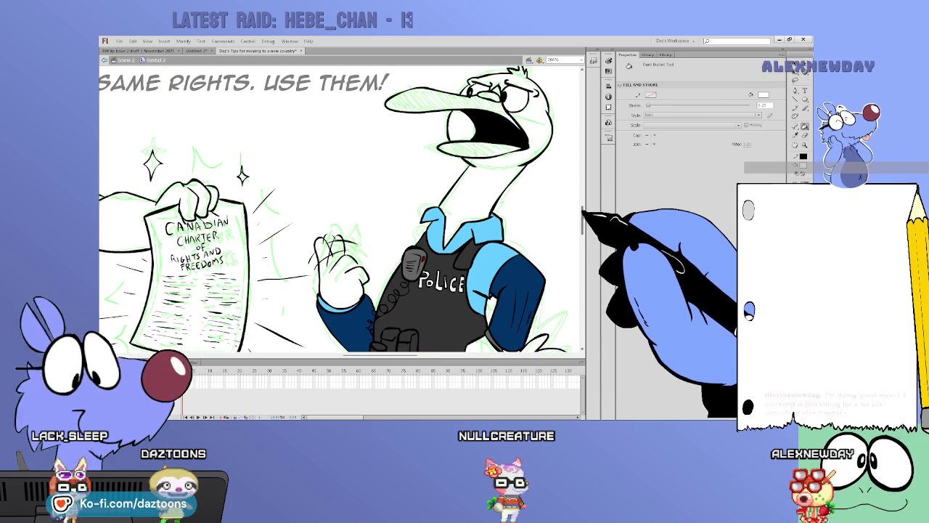
left_click(795, 64)
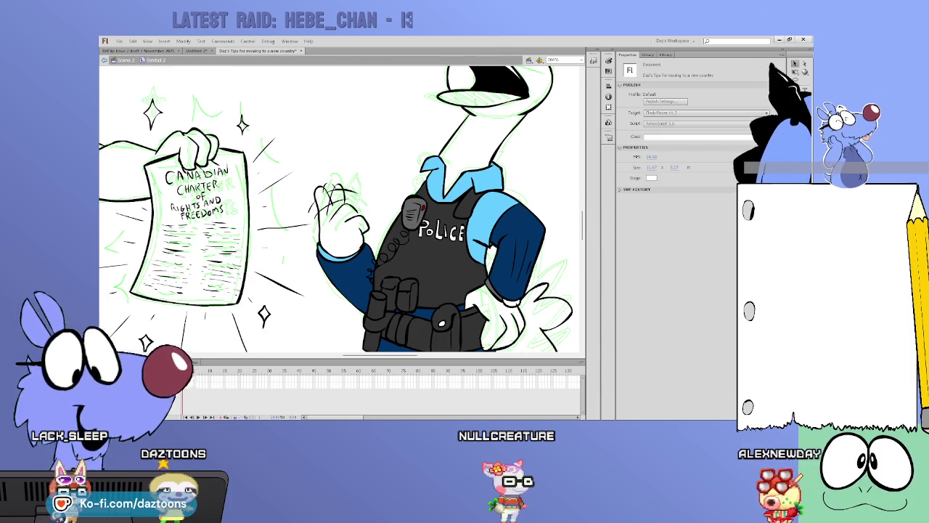
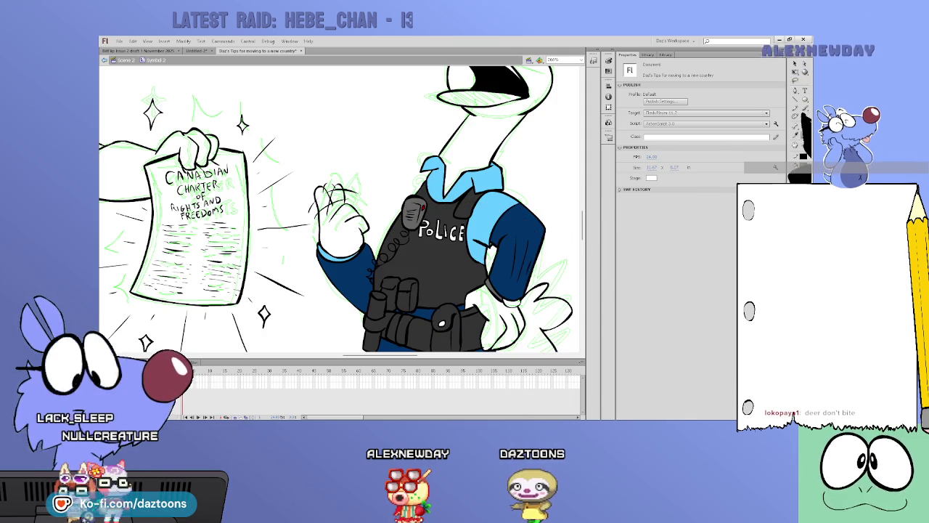
Fill the officer's hand on the belt brown, sampling the hand's brown
key("k")
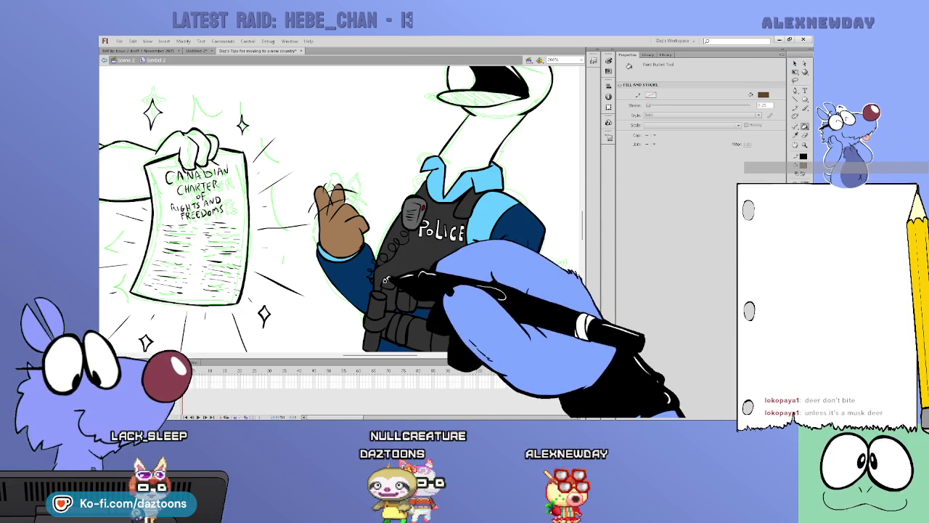
left_click(805, 107)
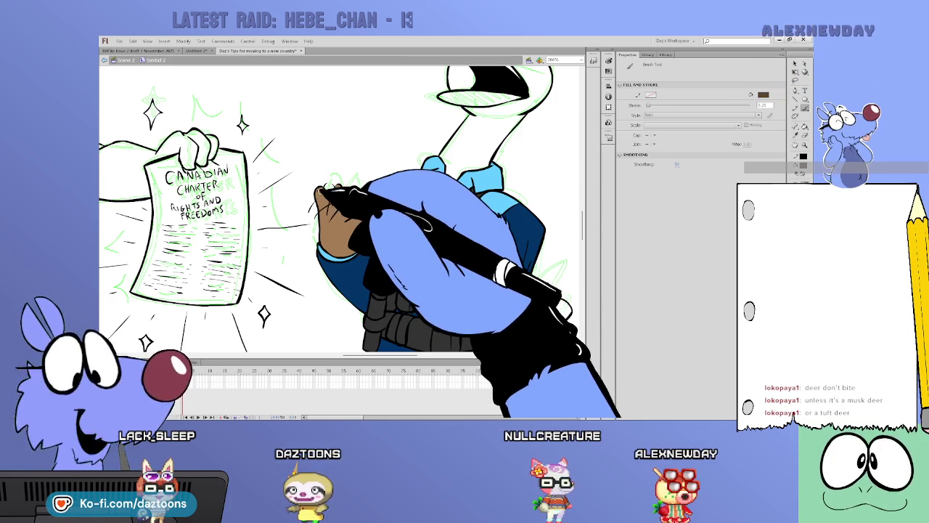
key("v")
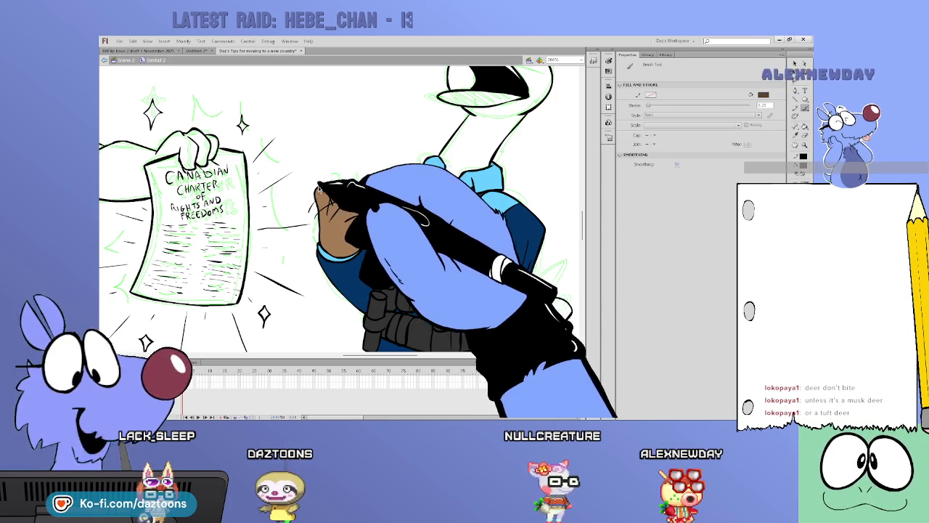
left_click(323, 195)
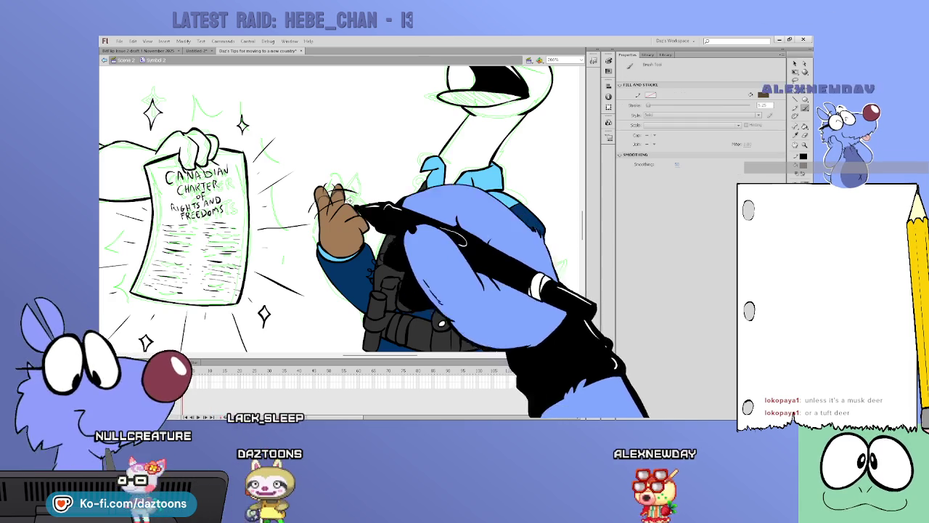
key("Escape")
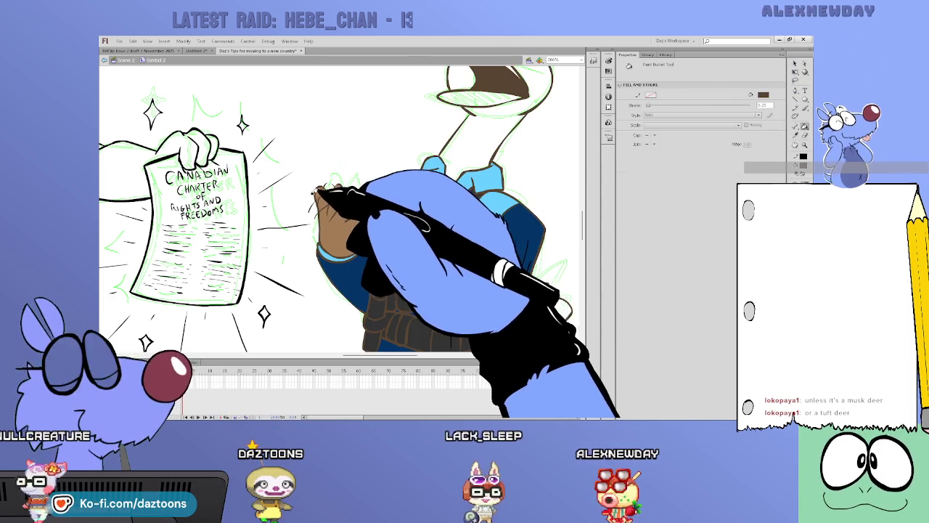
Sample the raised hand's brown and set up a lighter brown fill for it
key("k")
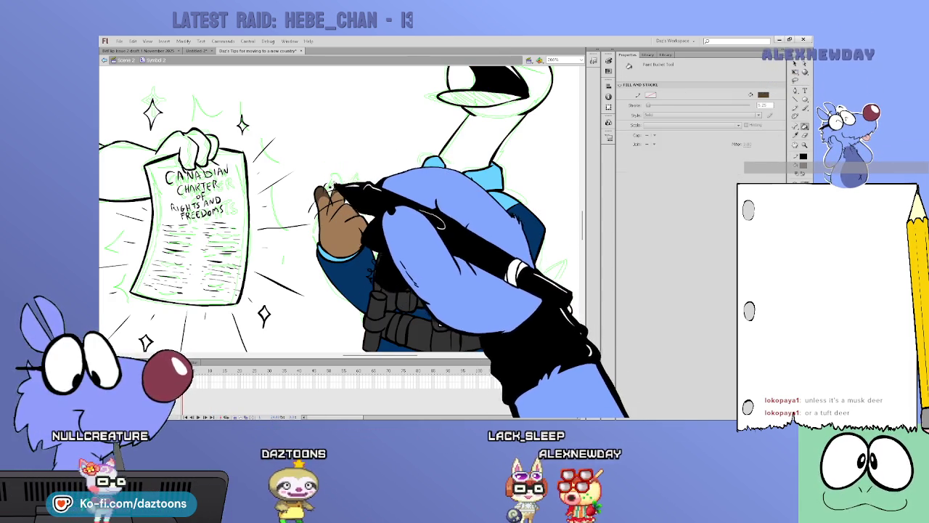
key("period")
key("comma")
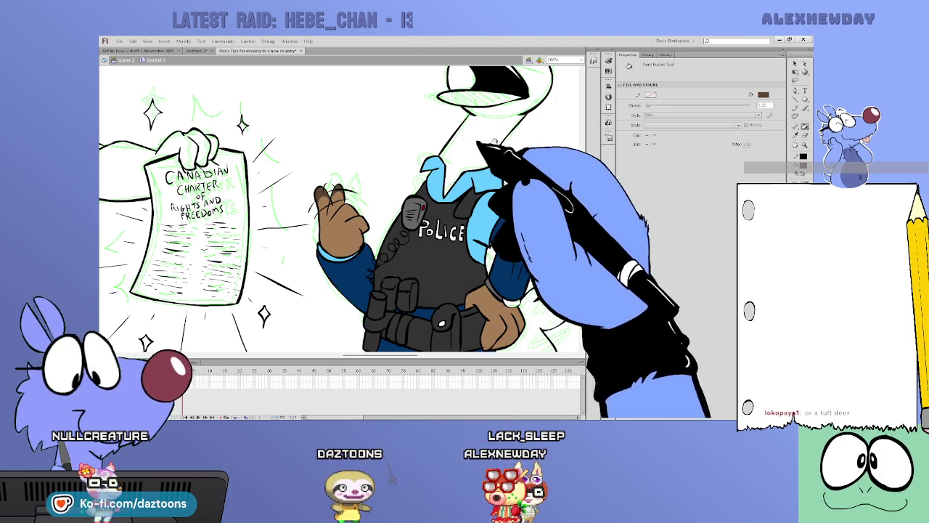
key("v")
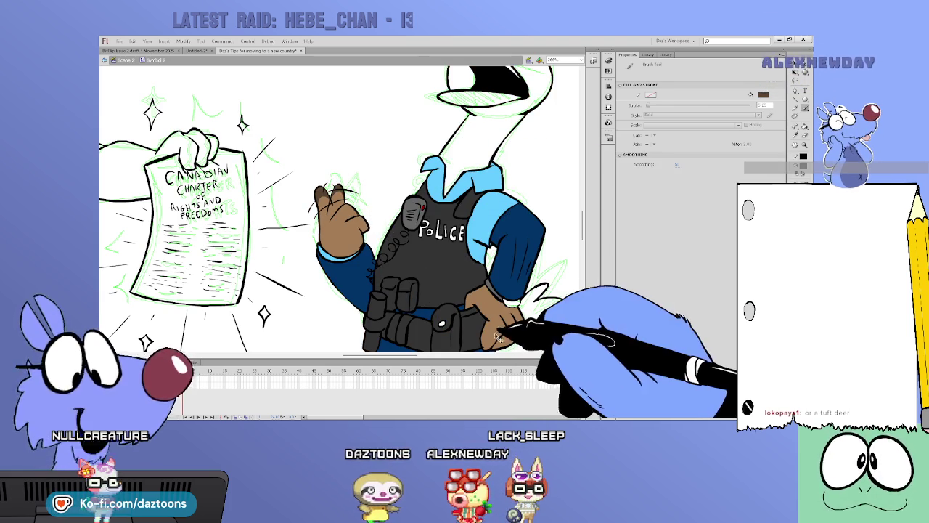
left_click(501, 330)
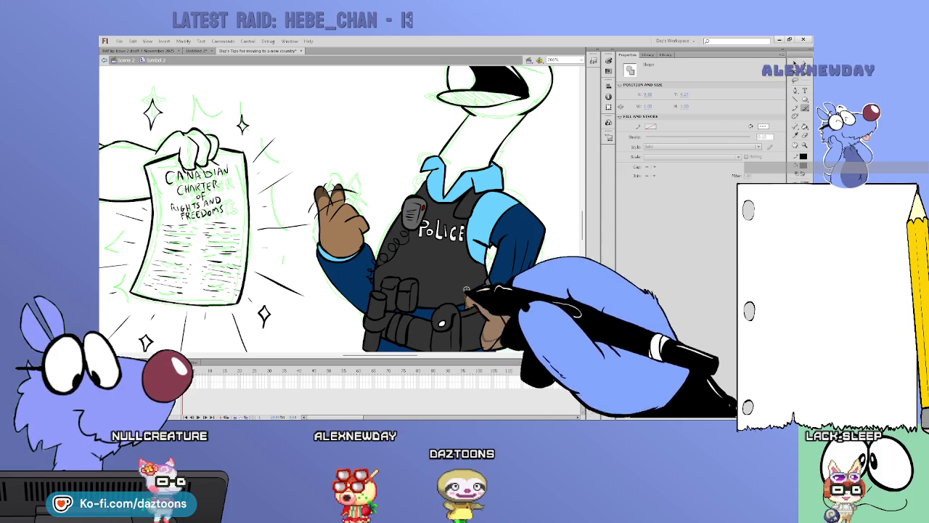
key("b")
key("k")
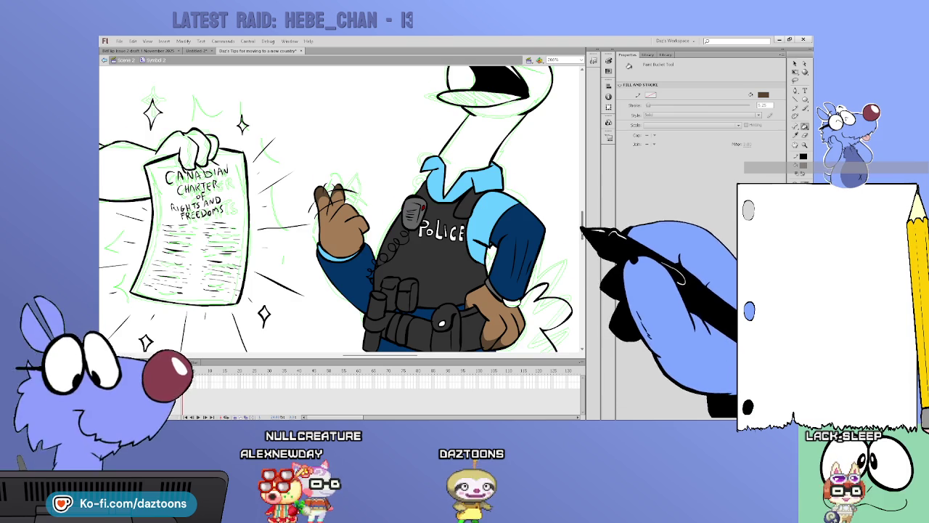
Try a brown fill on the officer's feathered tail and scroll to inspect it
scroll(577, 236, "down", 3)
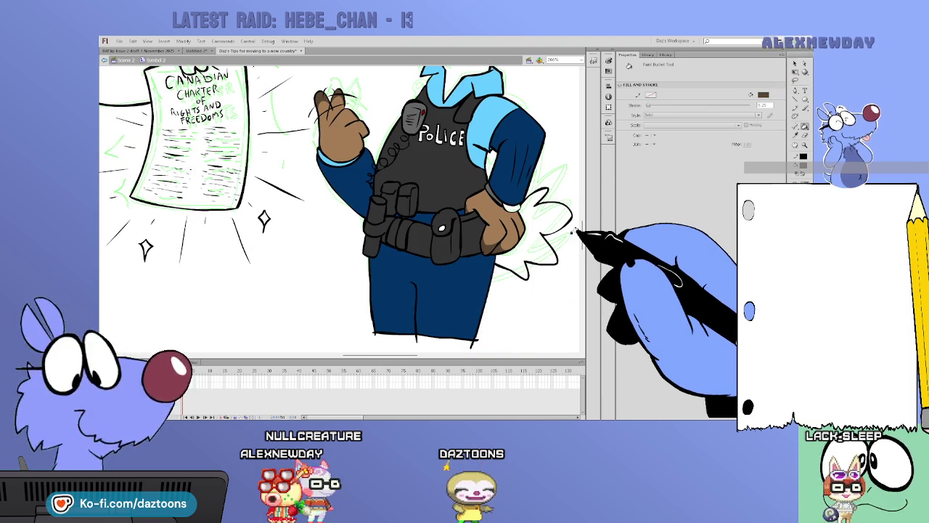
left_click(552, 232)
scroll(585, 238, "up", 1)
scroll(577, 236, "down", 1)
scroll(583, 238, "down", 1)
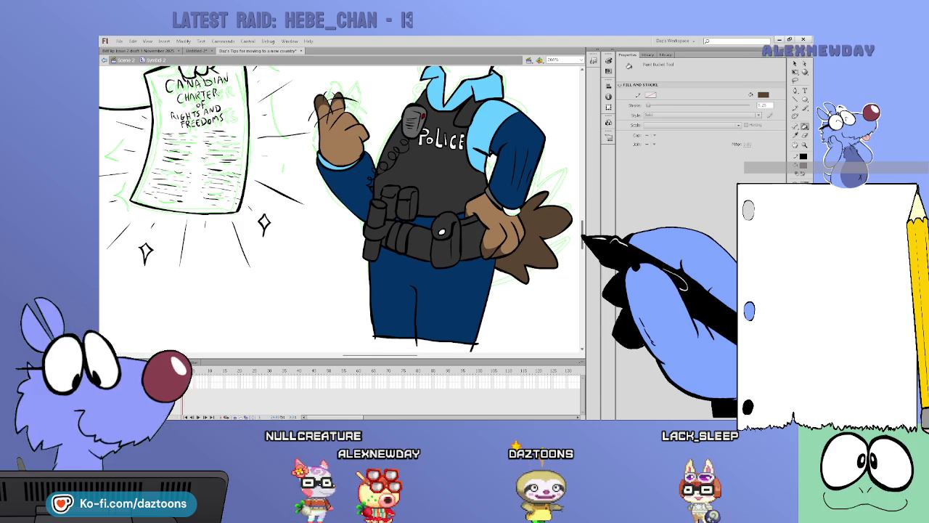
scroll(584, 238, "down", 1)
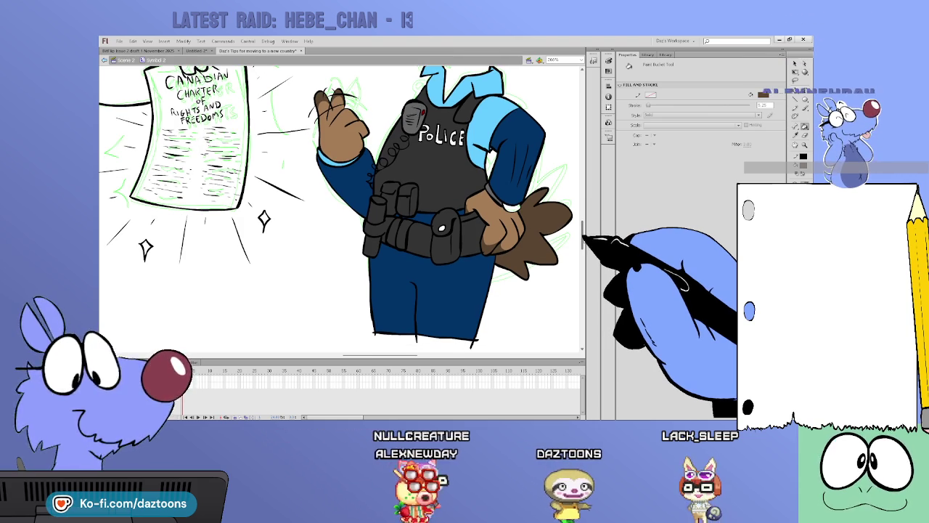
scroll(583, 238, "up", 1)
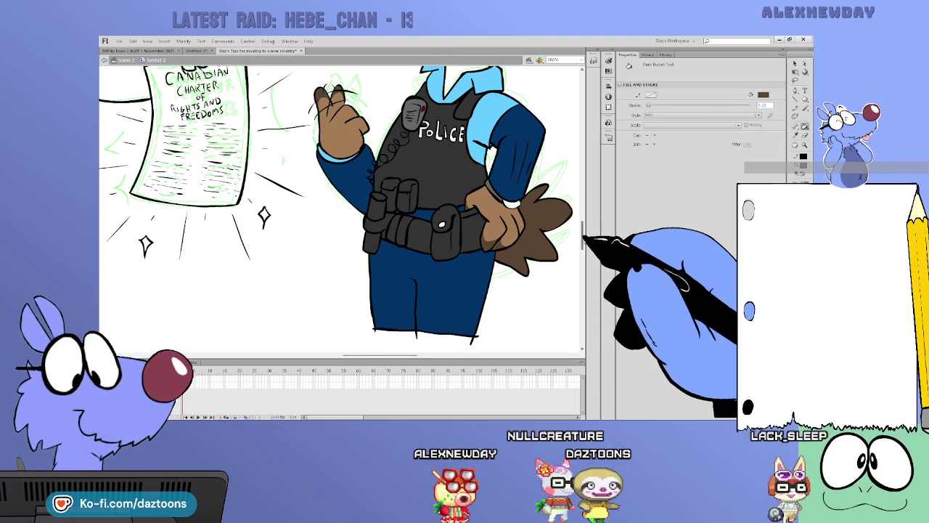
scroll(584, 238, "up", 1)
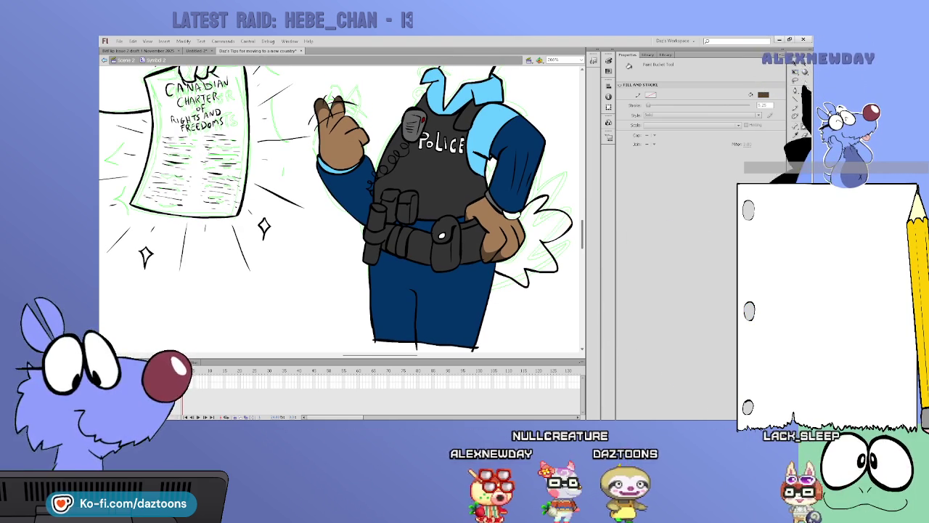
Select and deselect the whole police figure to check its fills
key("v")
key("ctrl+a")
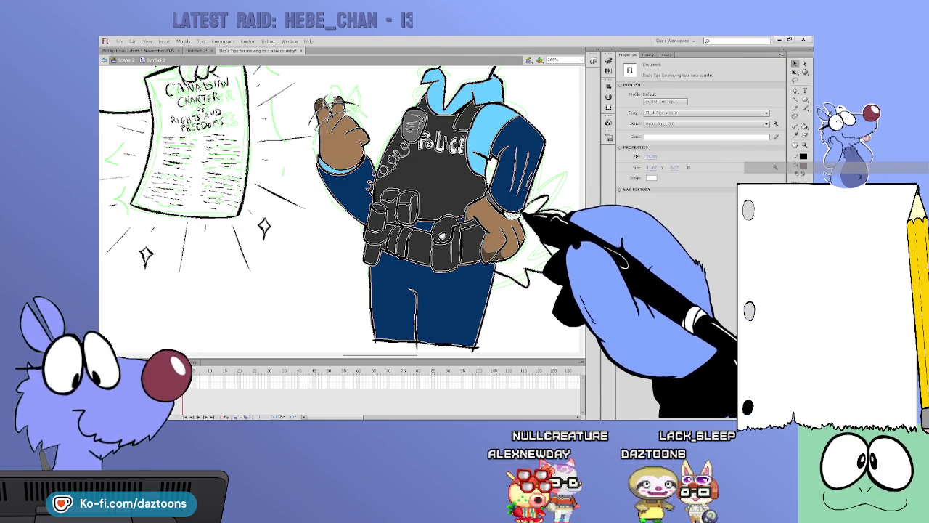
key("ctrl+shift+a")
key("ctrl+a")
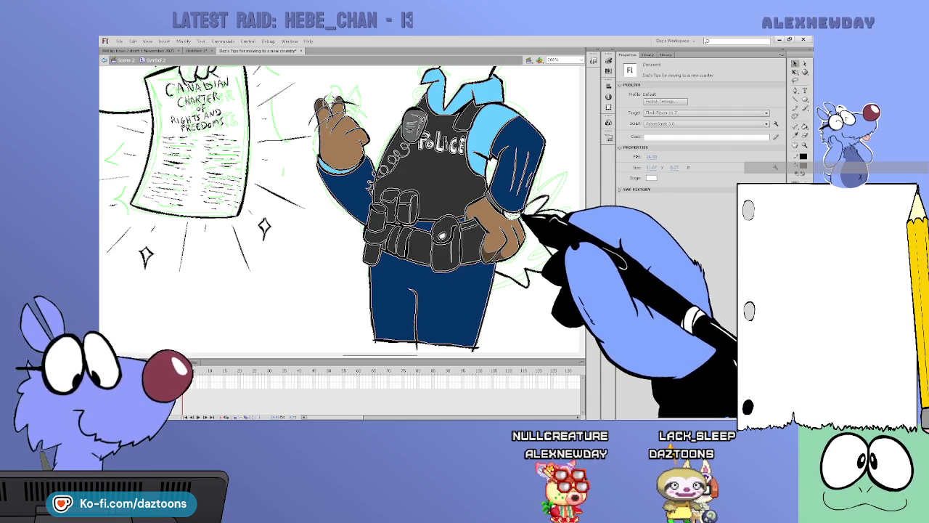
key("ctrl+shift+a")
key("ctrl+a")
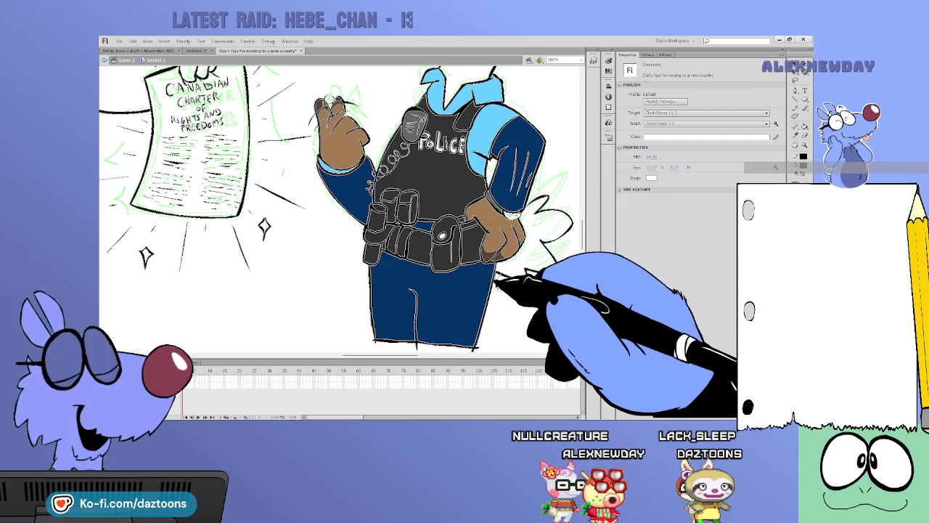
key("ctrl+shift+a")
key("ctrl+a")
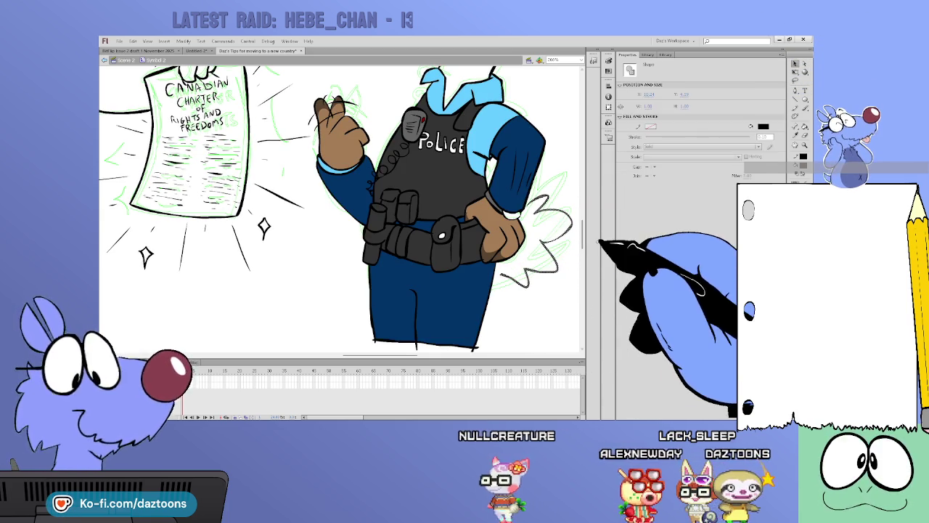
key("ctrl+shift+a")
Brush a small tail shape below the right hand and fill it brown
key("b")
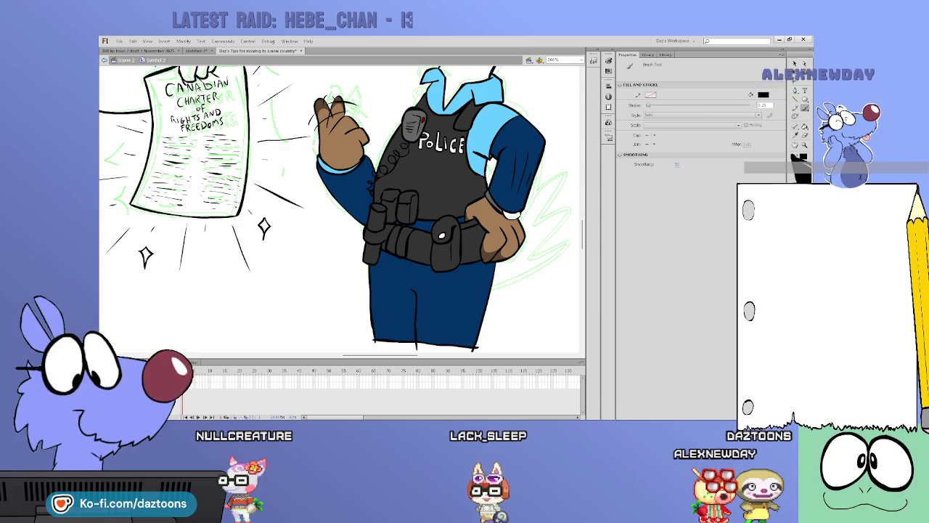
left_click_drag(501, 263, 511, 305)
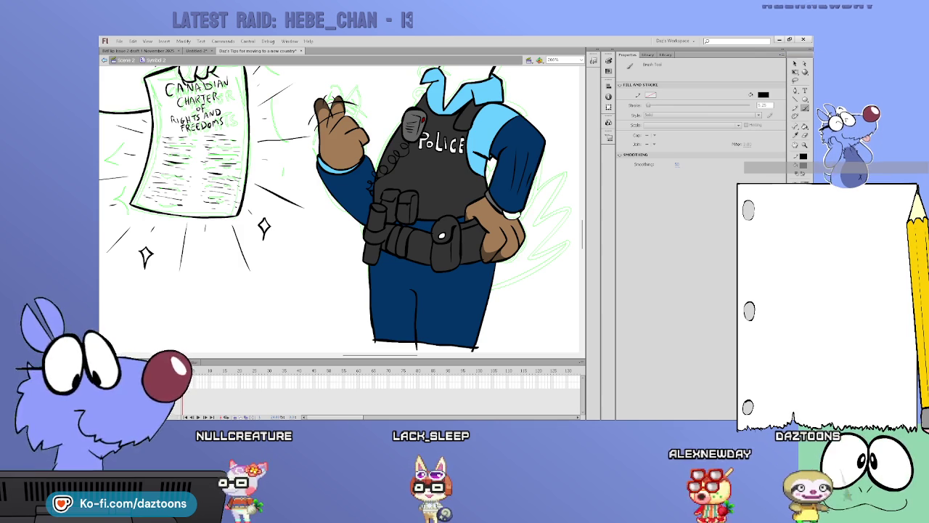
left_click_drag(498, 264, 506, 287)
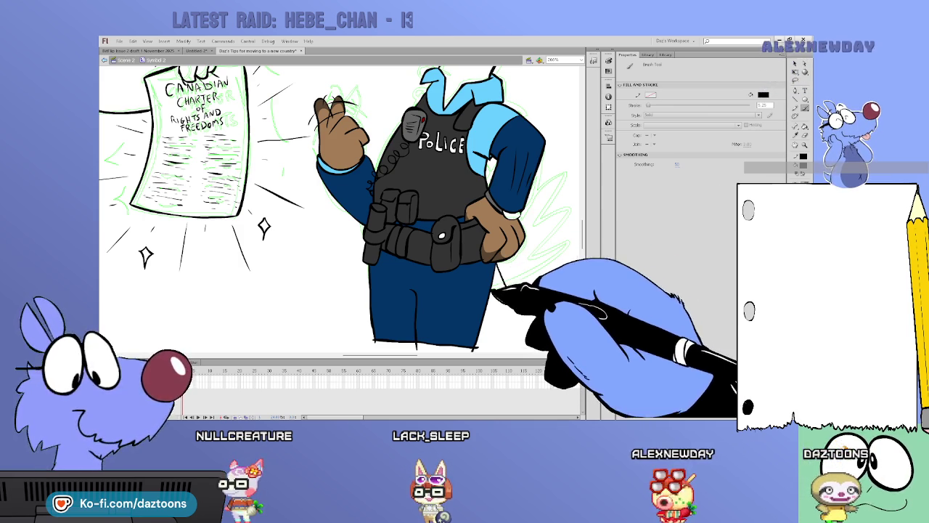
key("i")
left_click(500, 236)
left_click(502, 290)
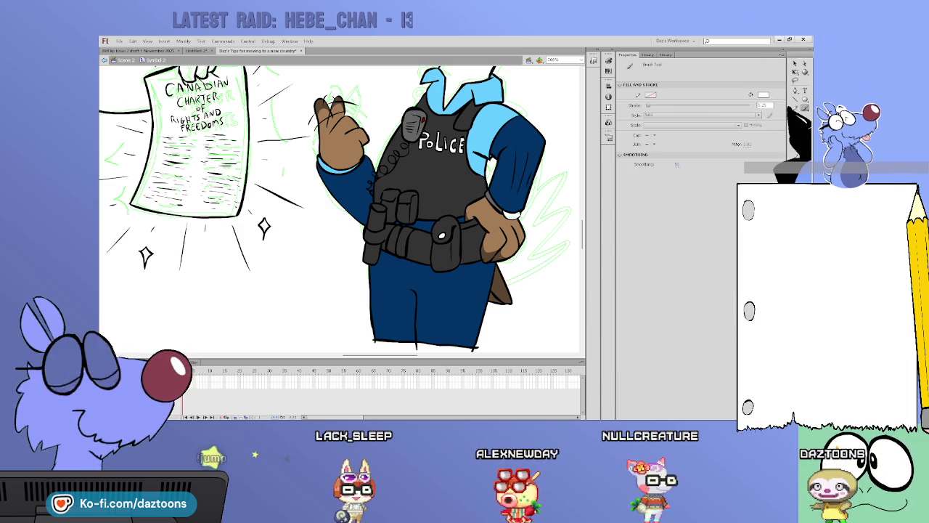
key("v")
left_click(494, 298)
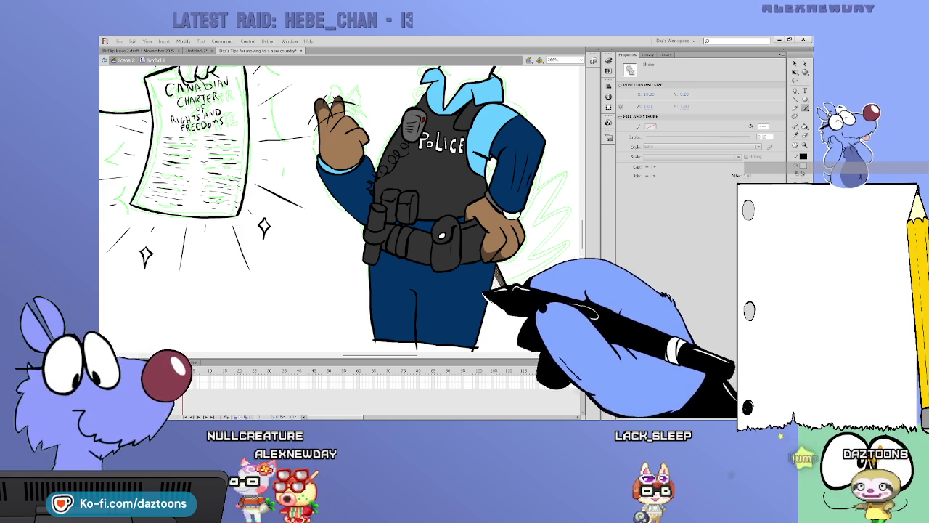
key("b")
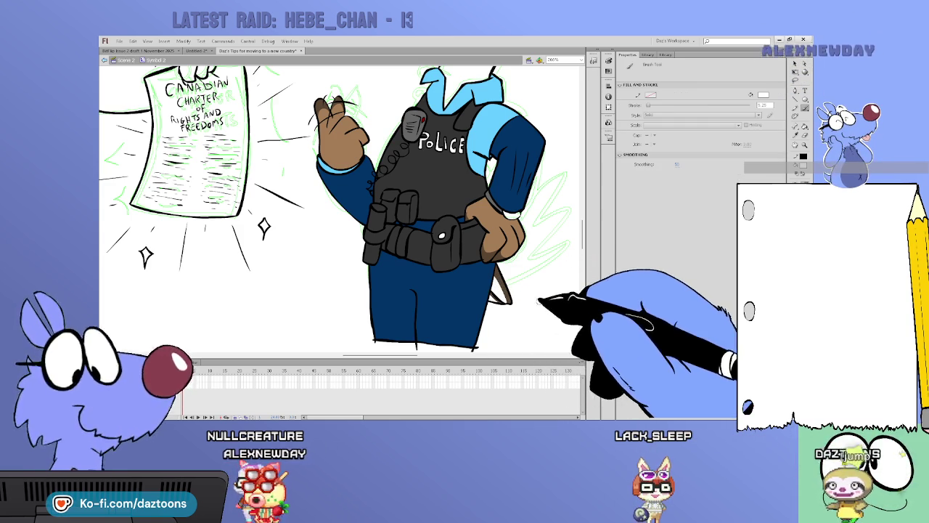
scroll(436, 218, "up", 5)
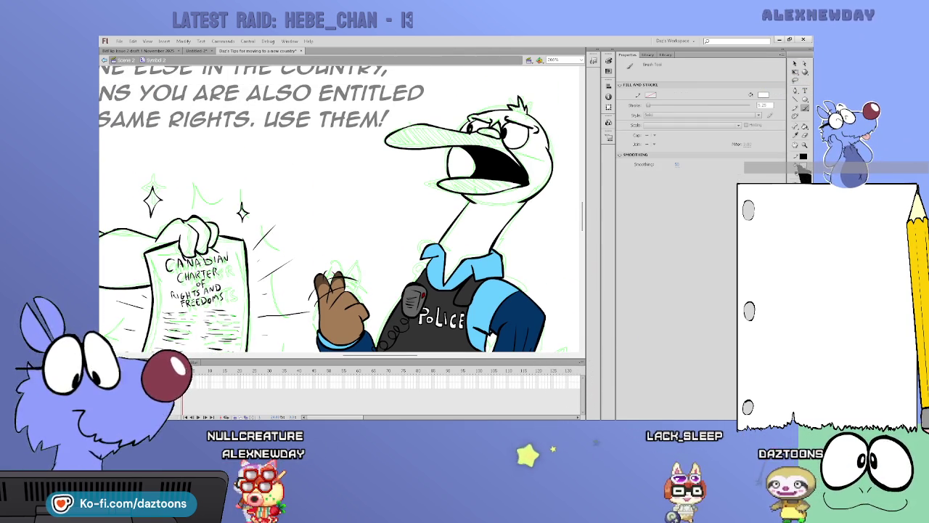
Fill the stork's body black
left_click(798, 172)
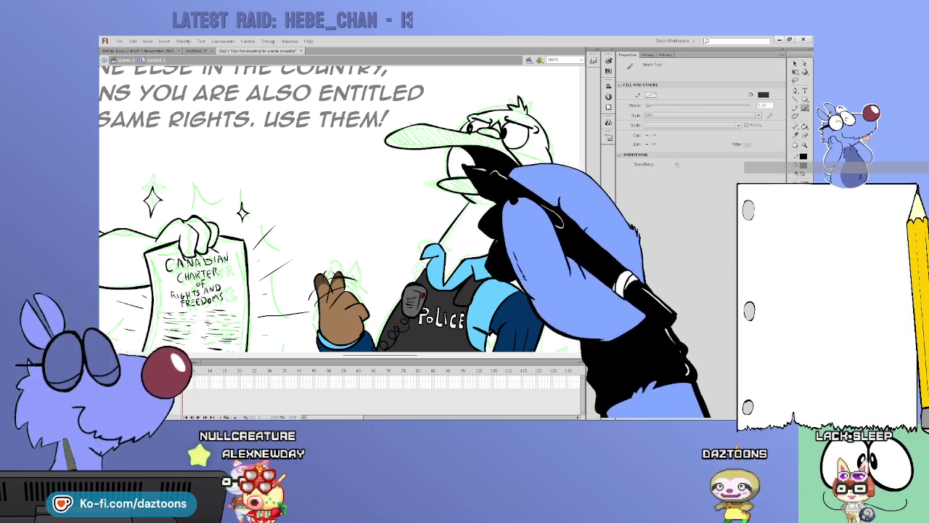
key("k")
left_click(476, 211)
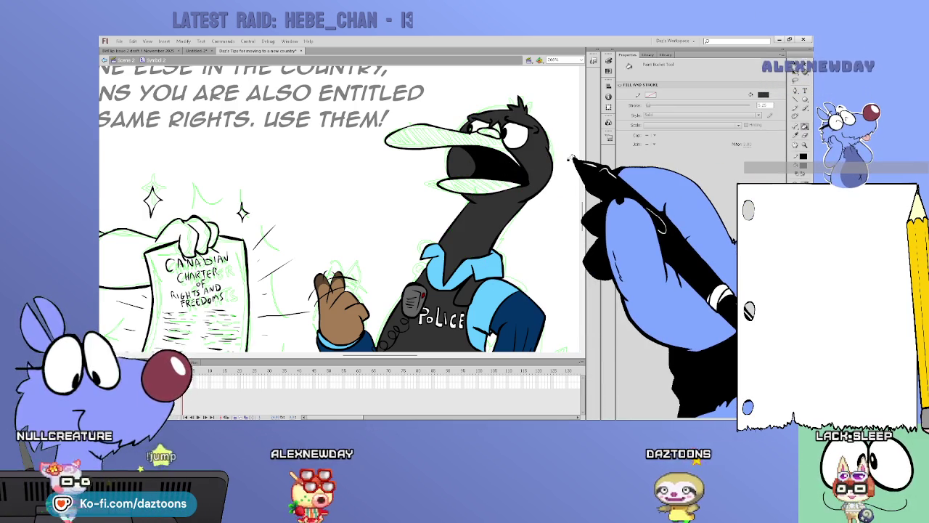
key("b")
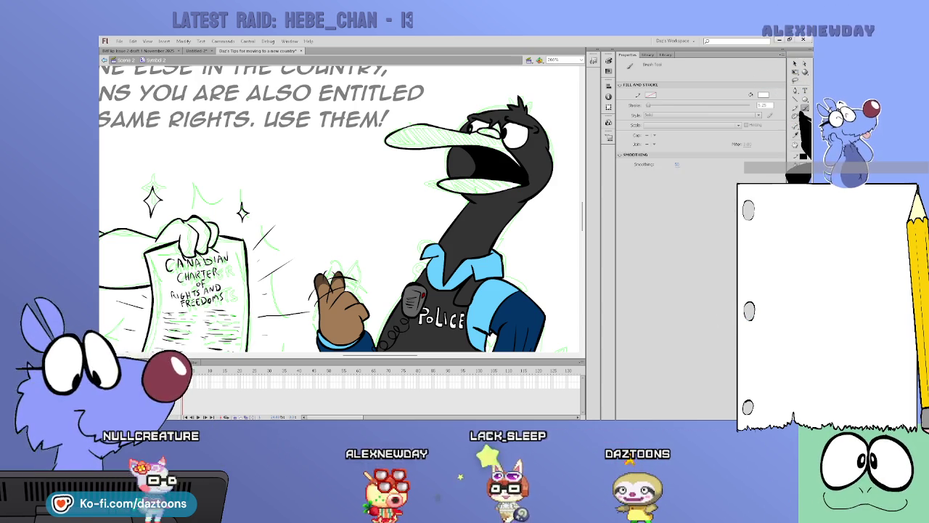
Draw a white neck stripe on the grey head and zoom out to 155%
key("v")
left_click(544, 163)
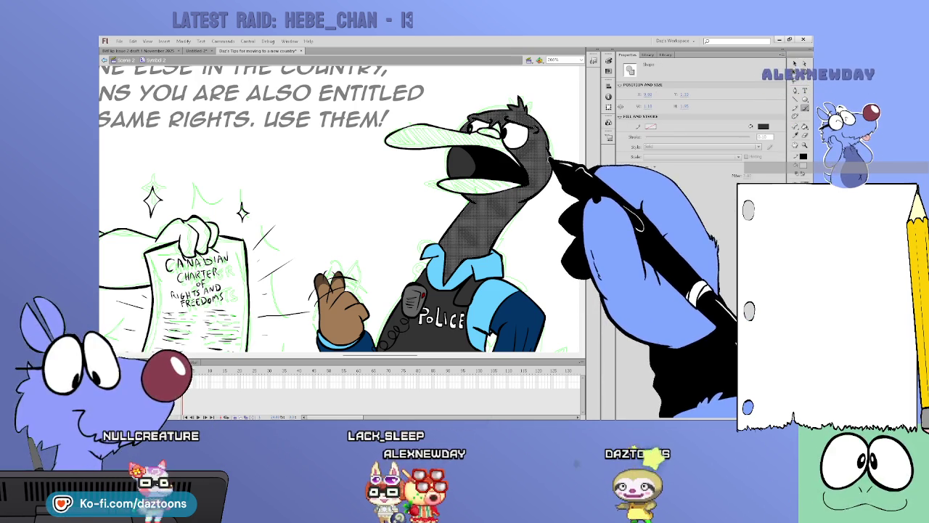
left_click_drag(550, 167, 552, 165)
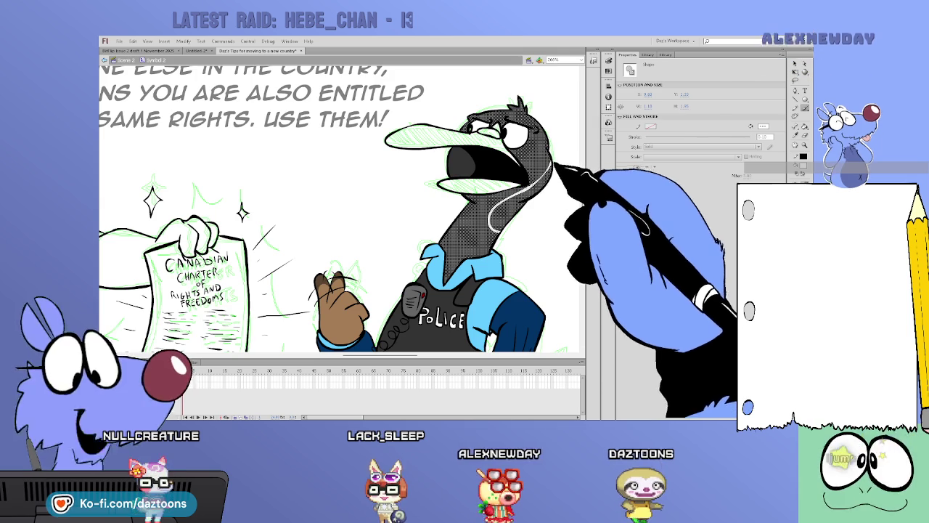
key("b")
key("k")
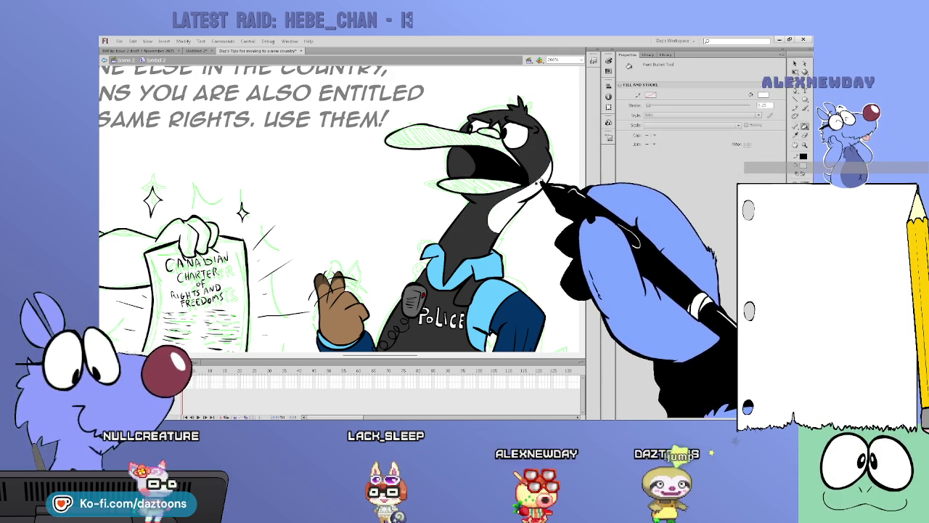
key("ctrl+a")
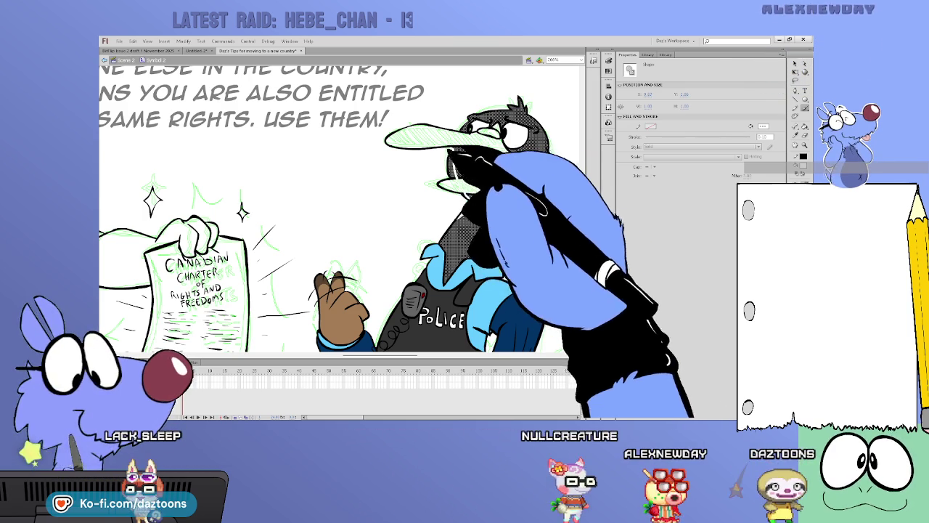
key("b")
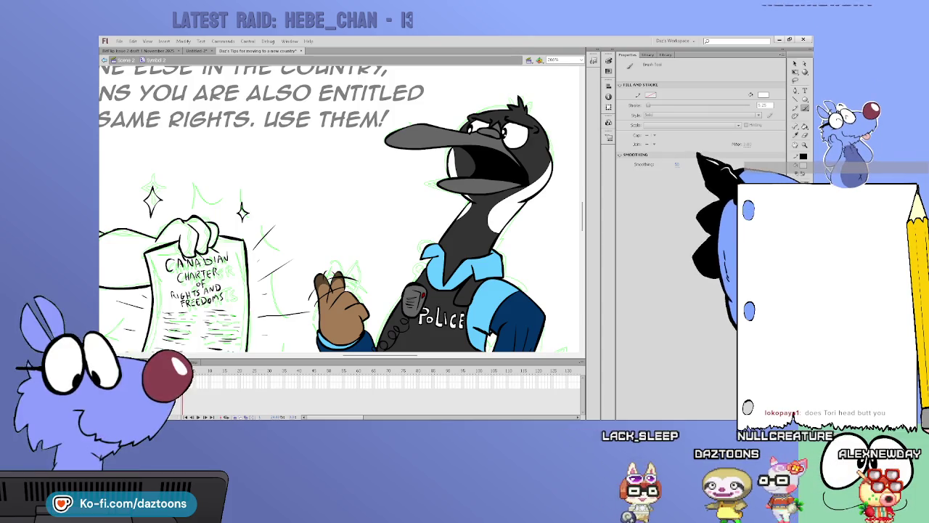
key("k")
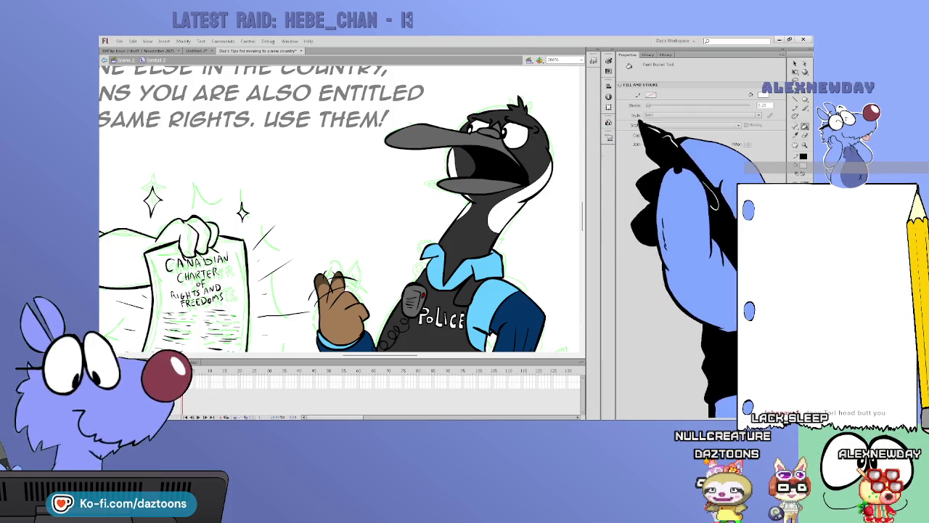
key("v")
key("ctrl+minus")
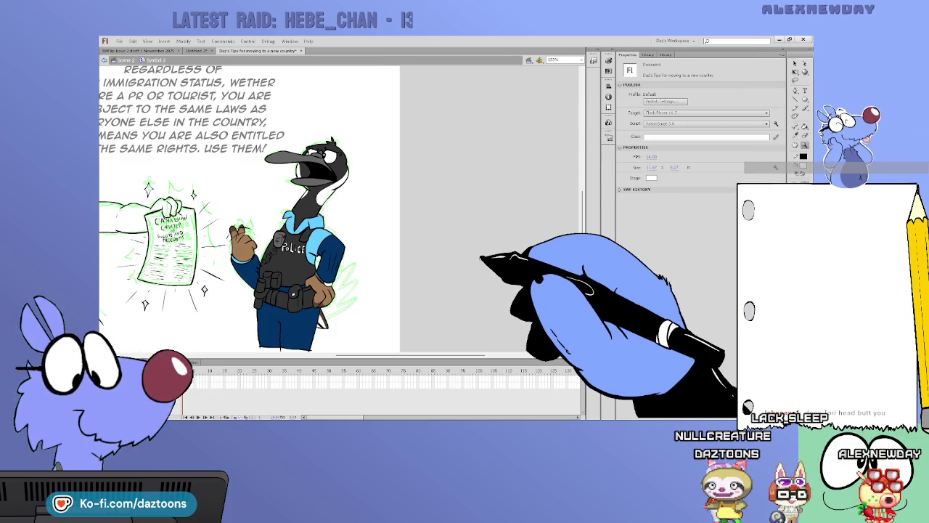
Scroll left to the character holding the Charter and select its line art
scroll(436, 356, "left", 5)
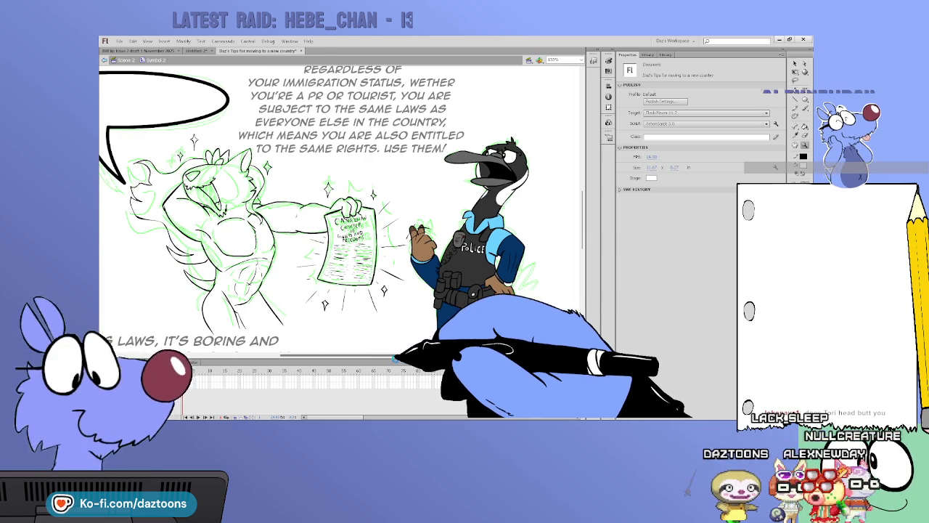
scroll(341, 218, "left", 2)
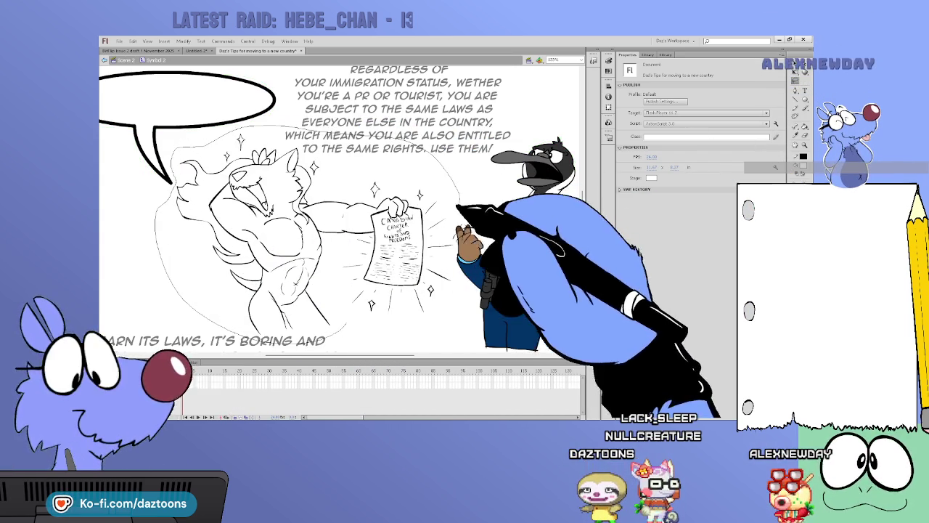
key("ctrl+a")
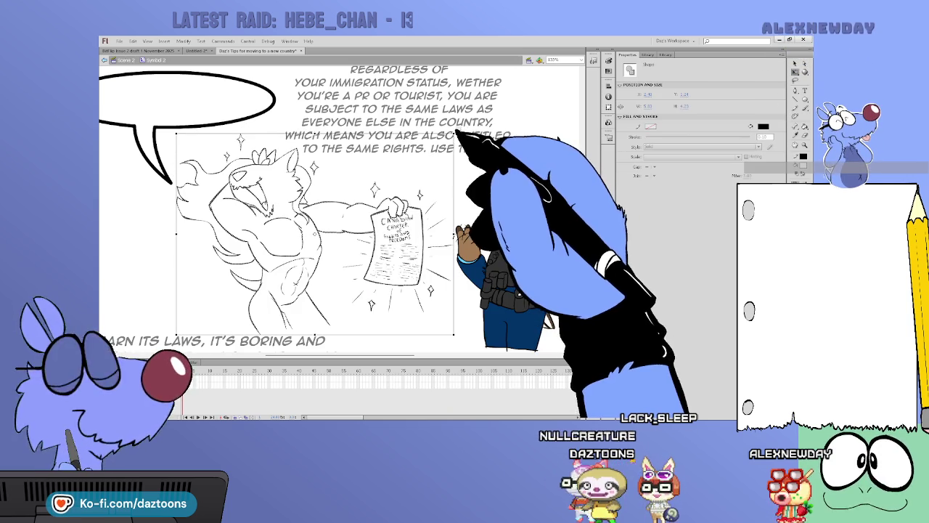
Rotate the muscular character slightly counterclockwise, then select the officer's trousers fill
left_click_drag(454, 132, 442, 117)
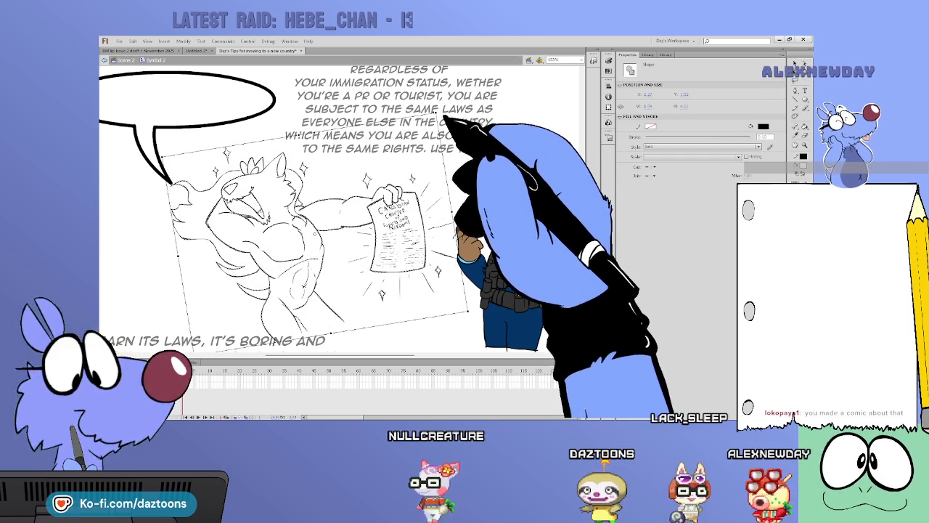
key("ctrl+shift+a")
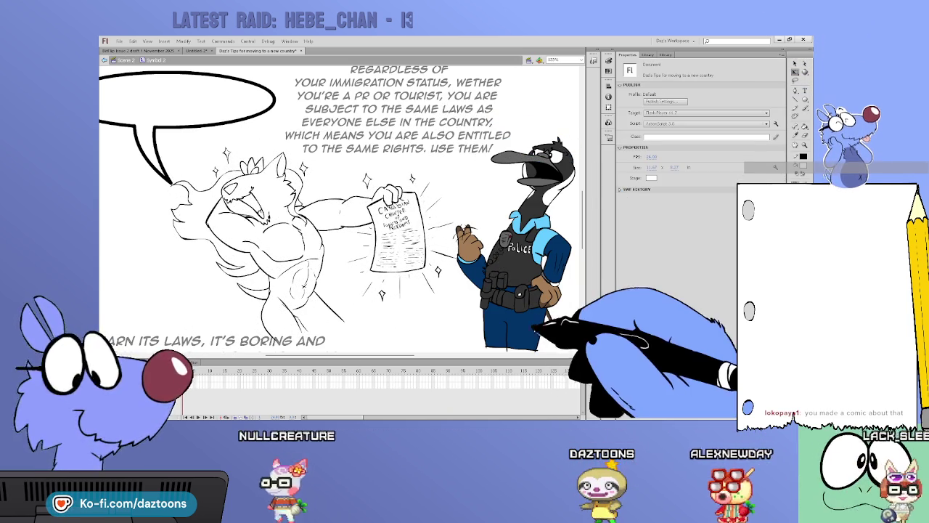
left_click(514, 330)
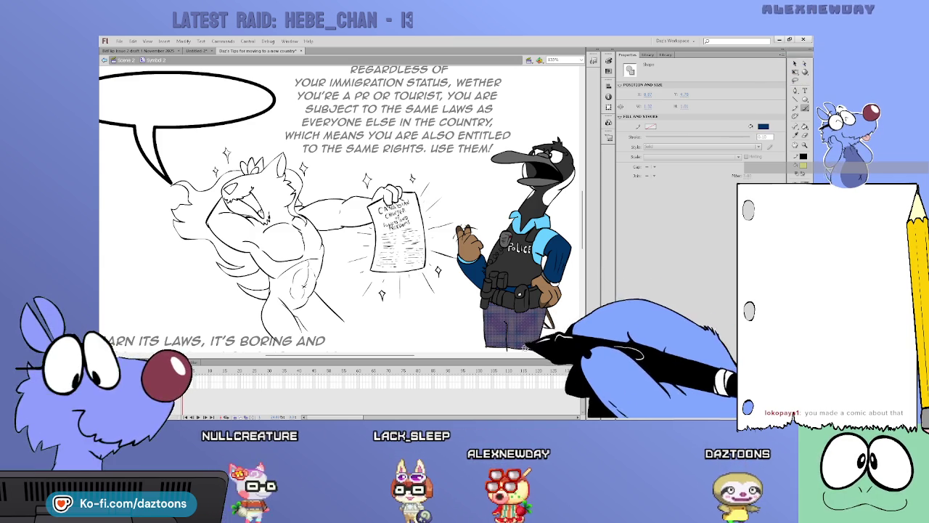
left_click(525, 356)
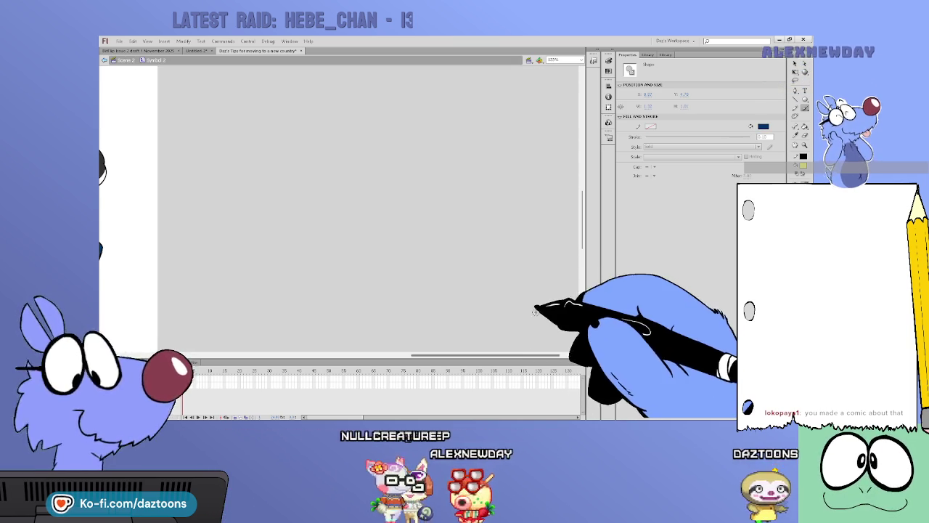
left_click_drag(526, 358, 448, 361)
scroll(294, 210, "down", 2)
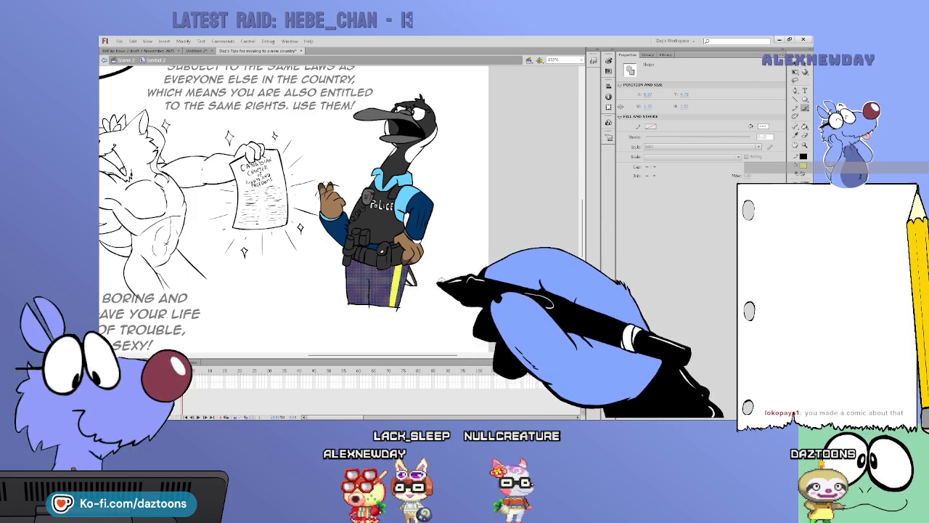
Brush a yellow stripe down the side of the officer's blue trousers
left_click(444, 294)
key("b")
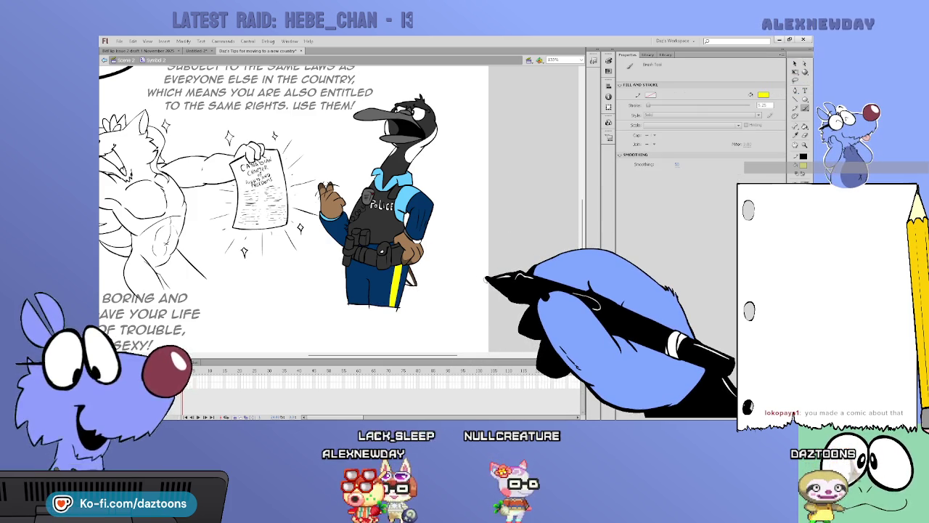
left_click(795, 64)
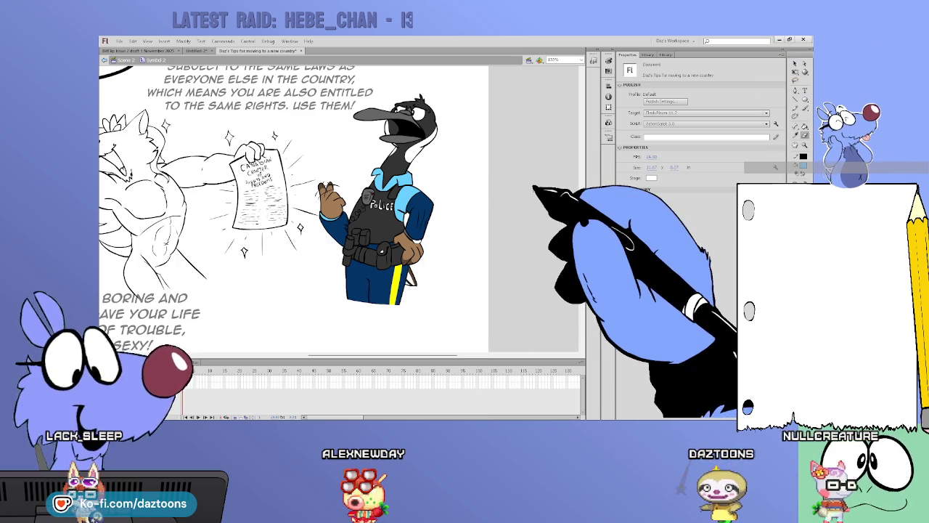
key("k")
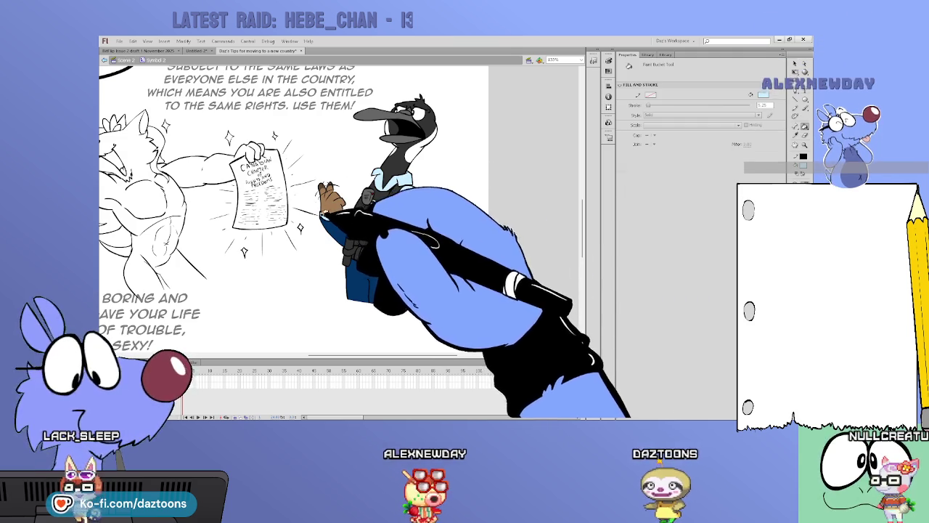
left_click_drag(456, 357, 381, 359)
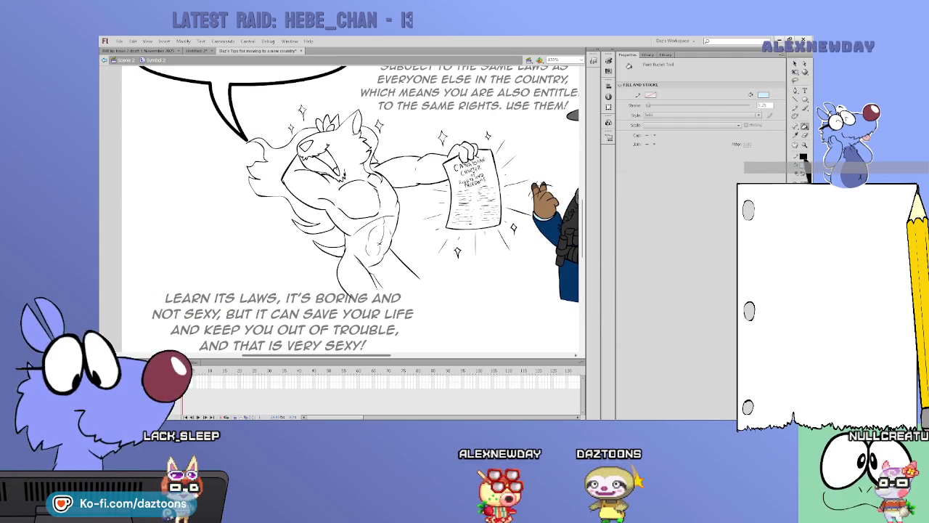
Fill the wolf's nose and tongue pink and its mouth black, then zoom in
left_click(647, 54)
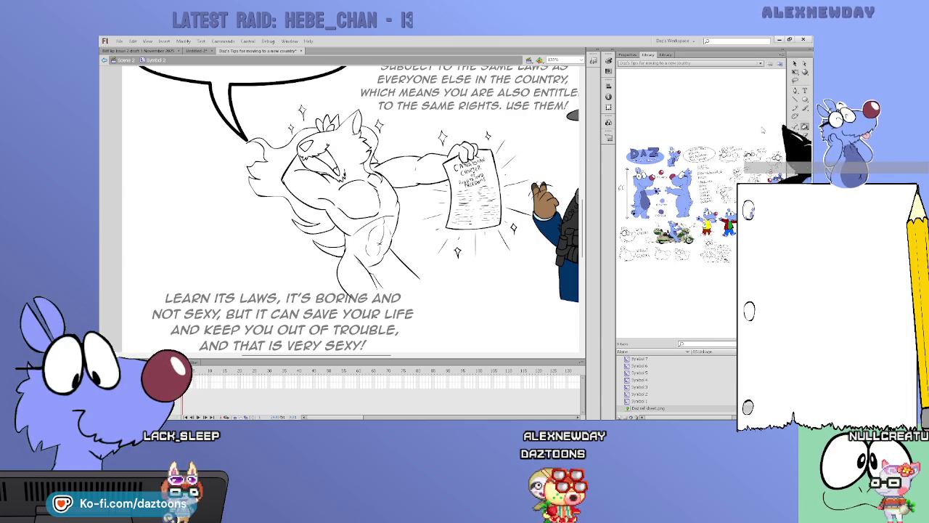
left_click(306, 146)
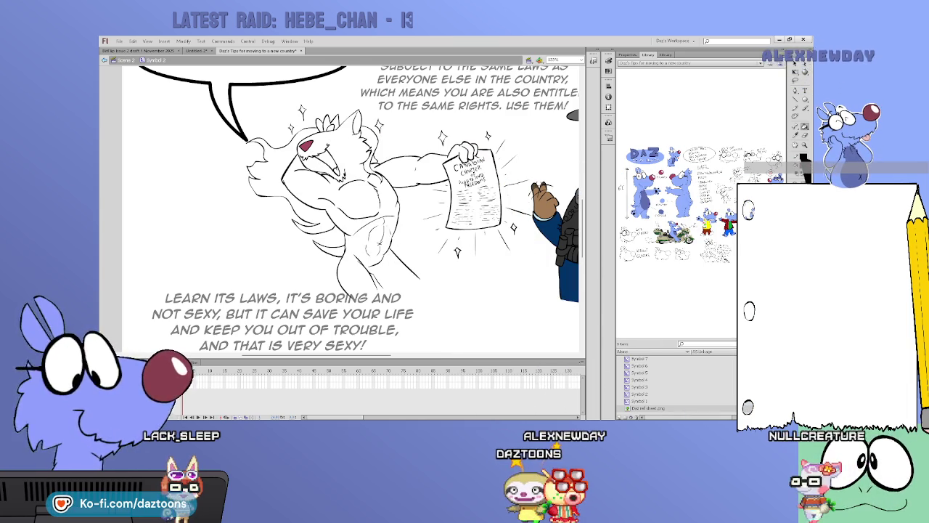
left_click(329, 164)
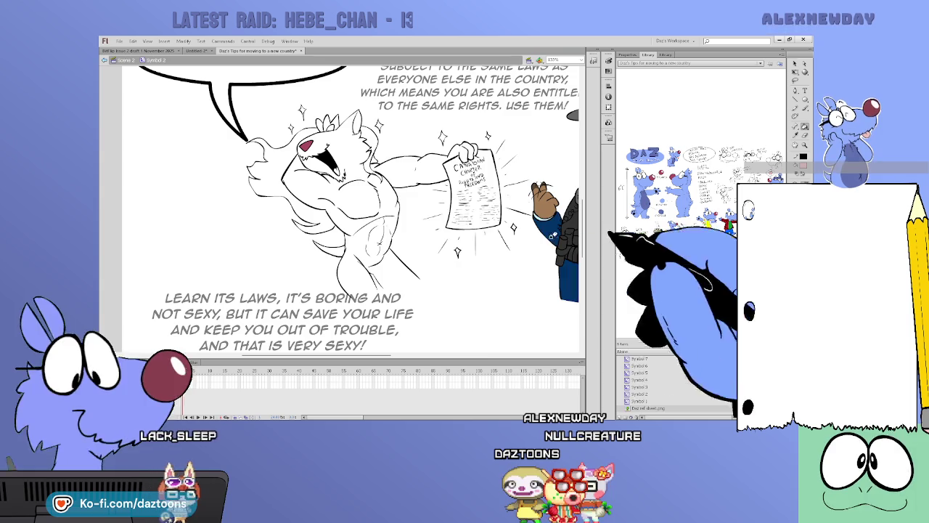
left_click(332, 173)
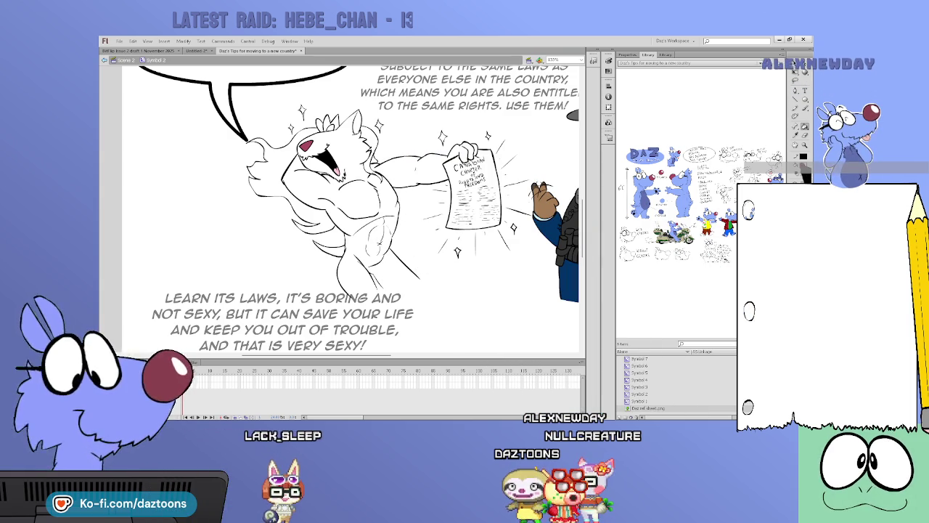
key("z")
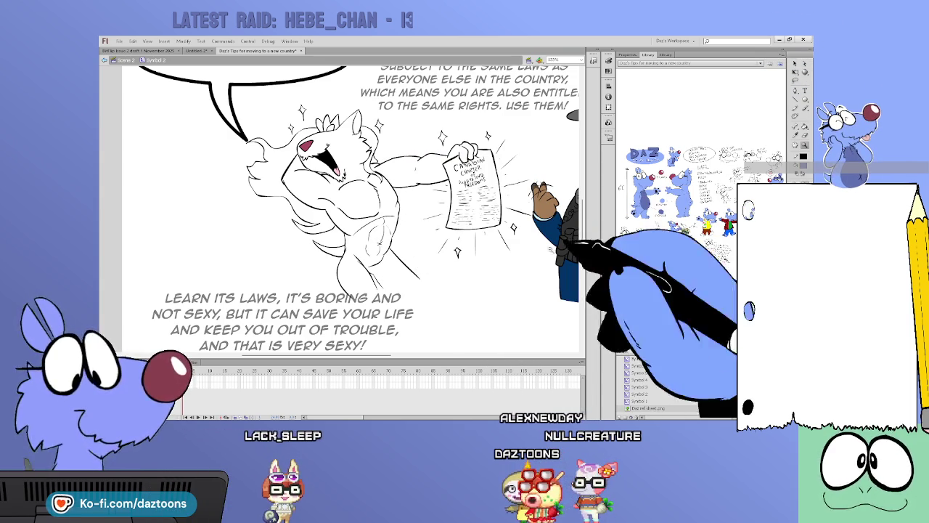
left_click(402, 167)
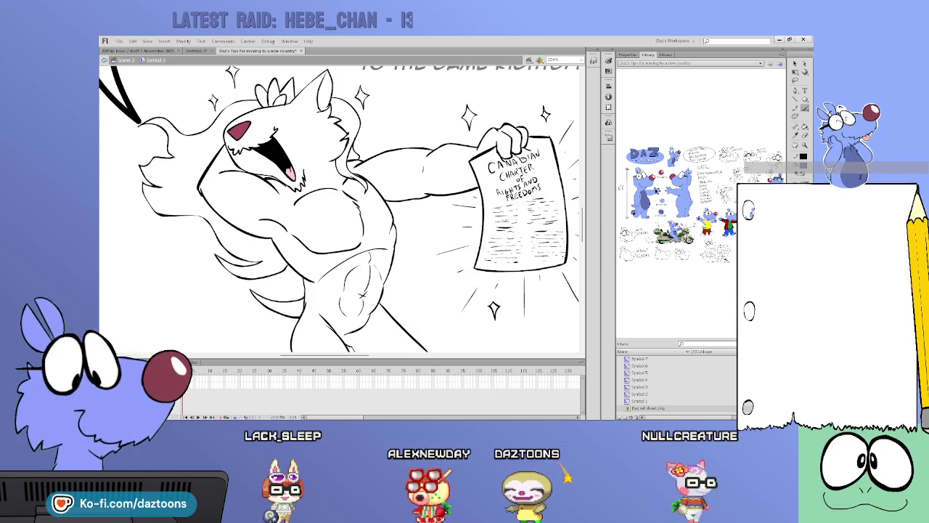
Close outline gaps and fill the wolf light blue with darker blue chest shading
left_click_drag(361, 319, 344, 288)
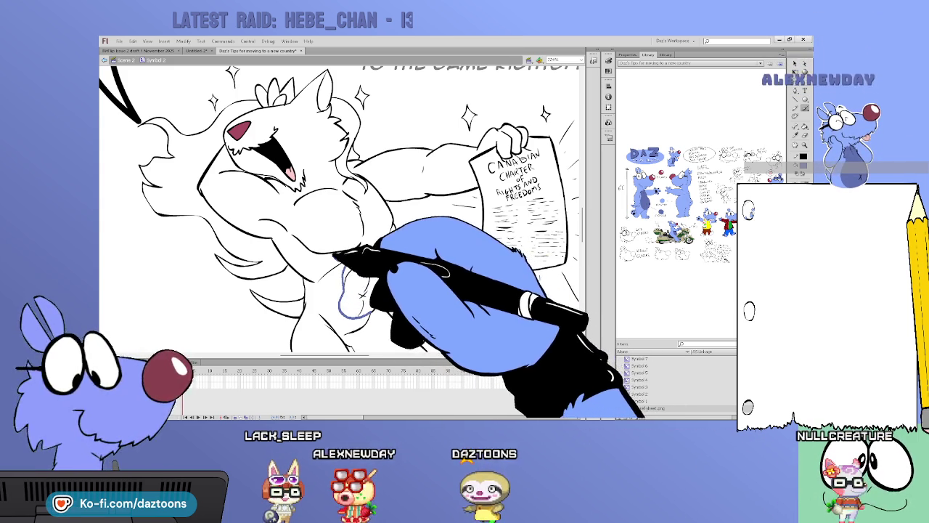
mouse_move(312, 248)
left_mouse_down()
mouse_move(295, 207)
mouse_move(363, 189)
mouse_move(390, 251)
left_mouse_up()
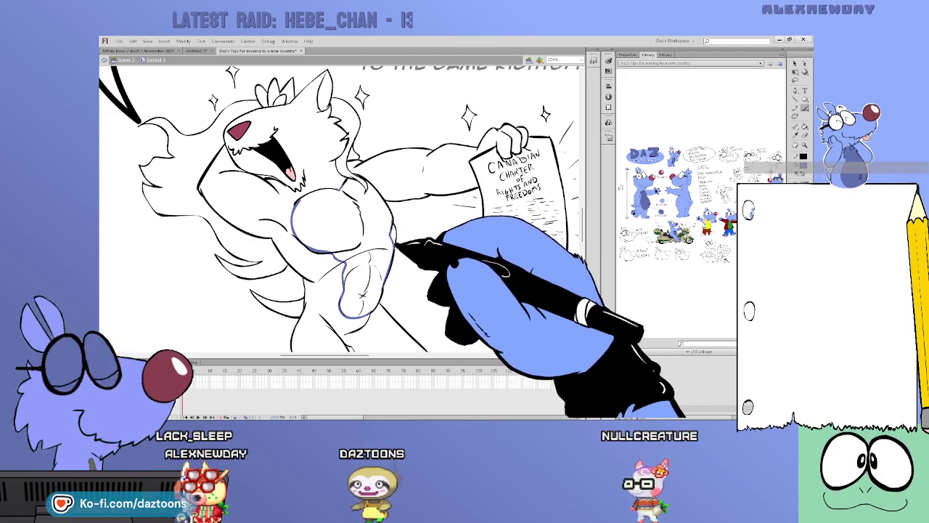
left_click(385, 240)
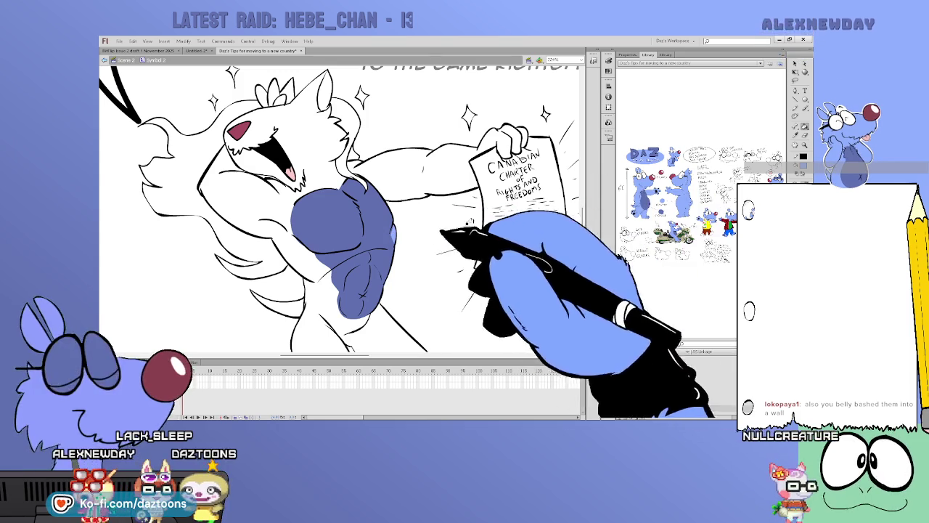
scroll(341, 211, "down", 3)
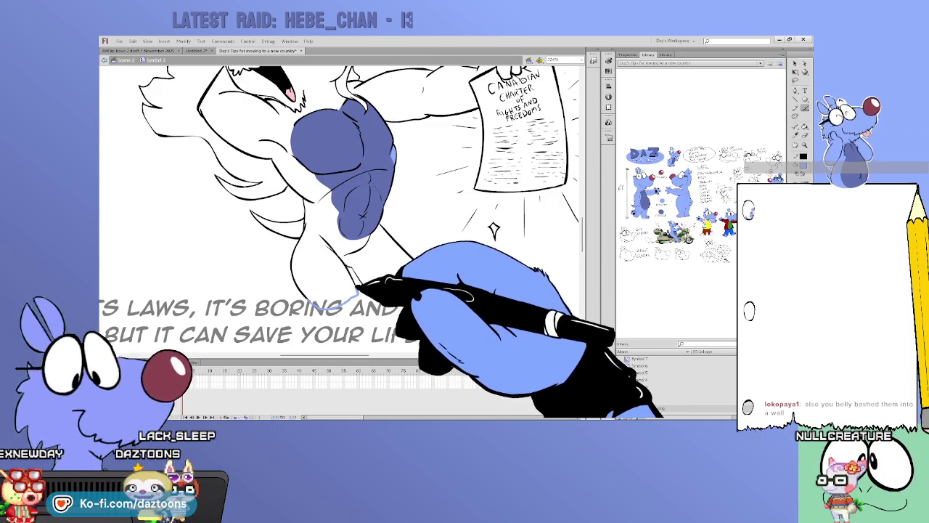
left_click_drag(363, 284, 433, 283)
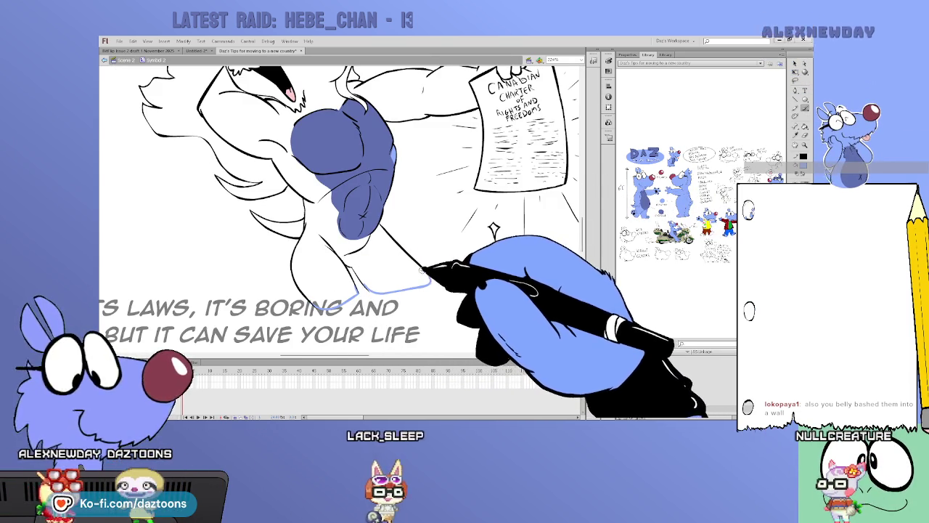
left_click(284, 272)
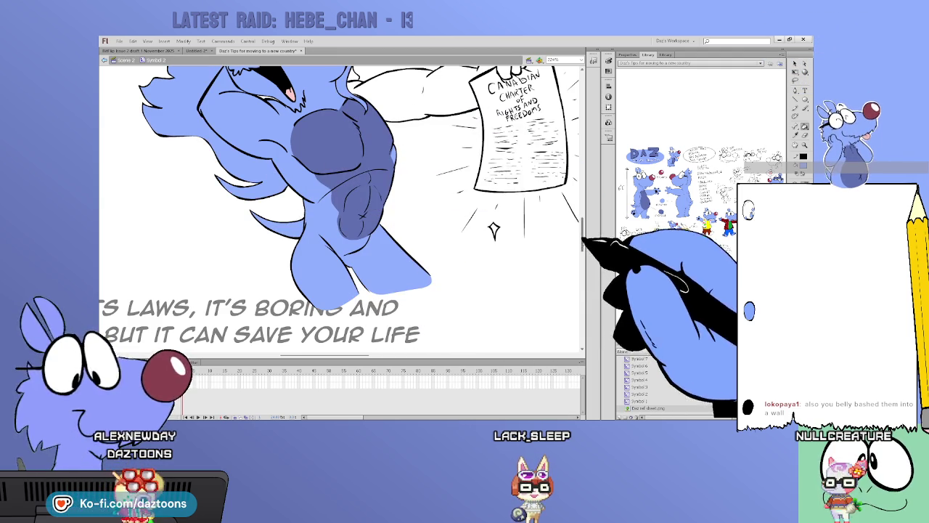
scroll(559, 215, "up", 5)
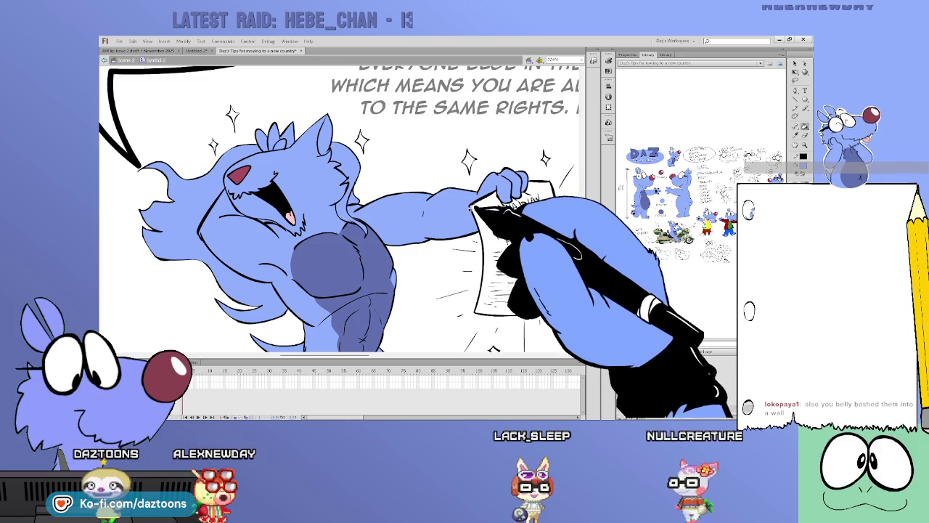
key("Return")
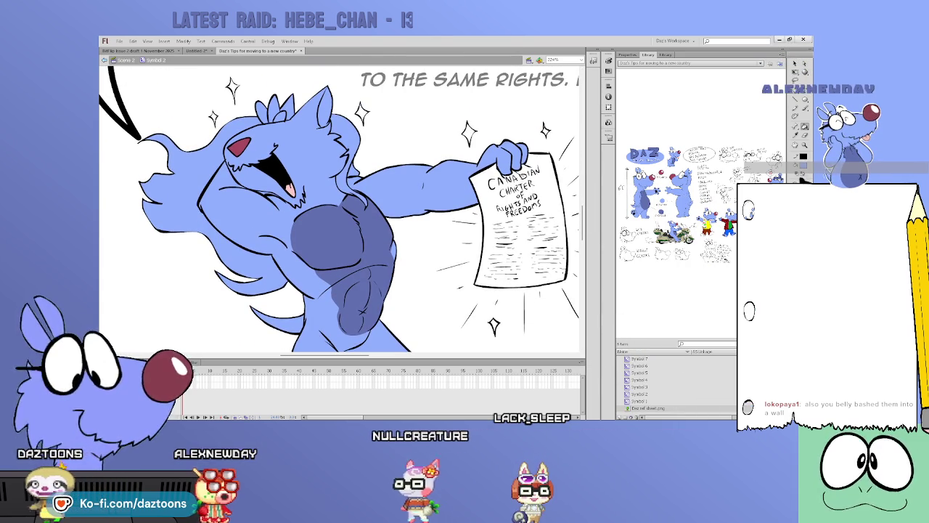
left_click(207, 156)
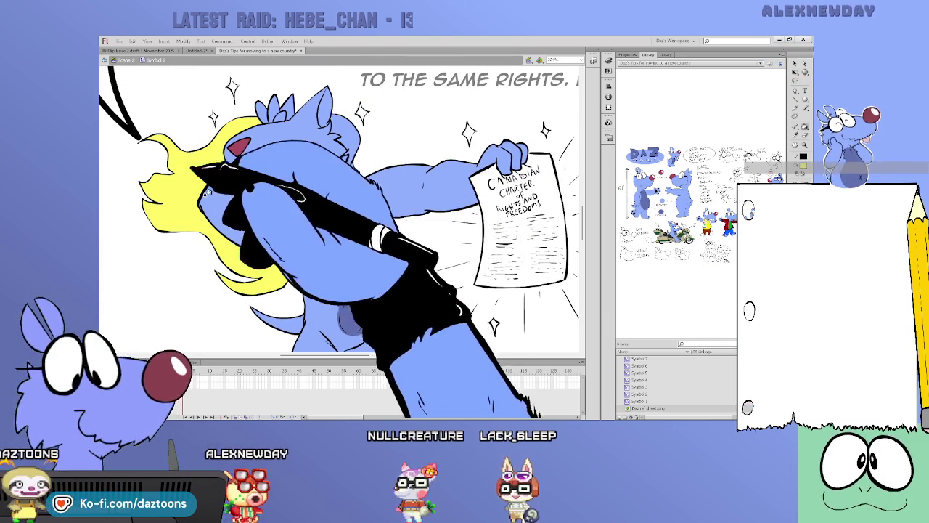
left_click(352, 158)
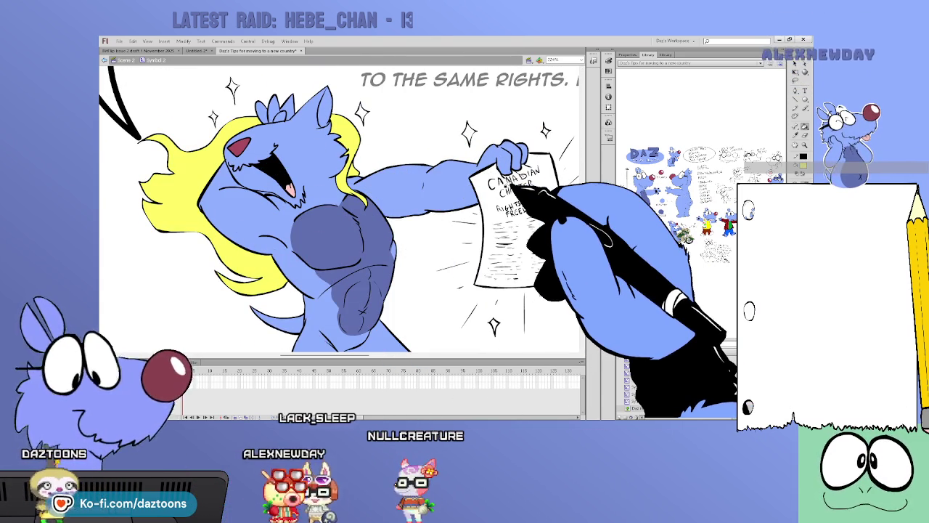
scroll(520, 187, "down", 2)
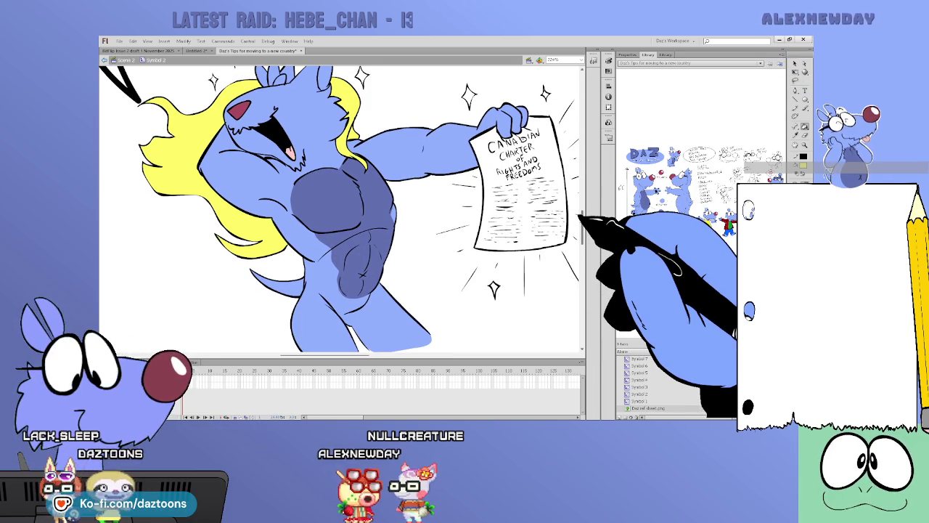
scroll(339, 208, "up", 2)
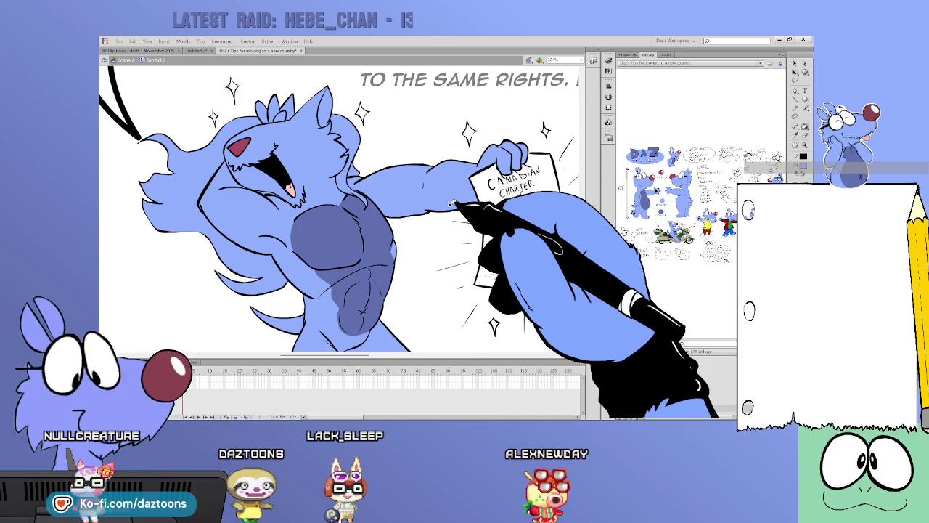
scroll(339, 209, "down", 3)
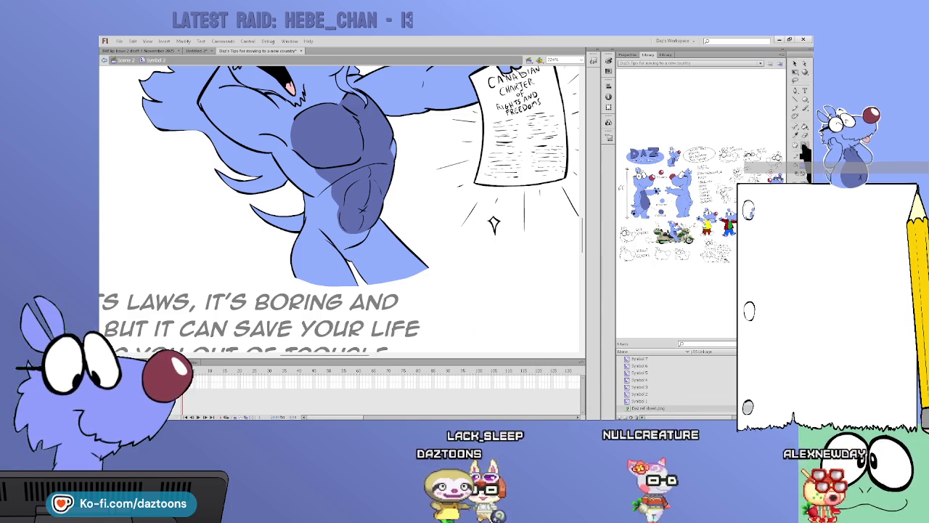
key("ctrl+minus")
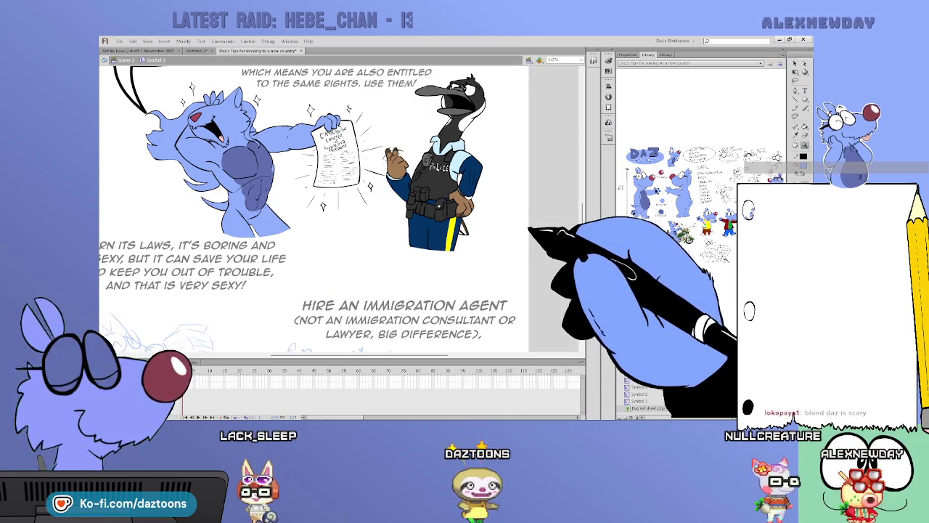
Colour the Charter paper pale yellow and its sparkles yellow, then zoom out to 52%
key("ctrl+equal")
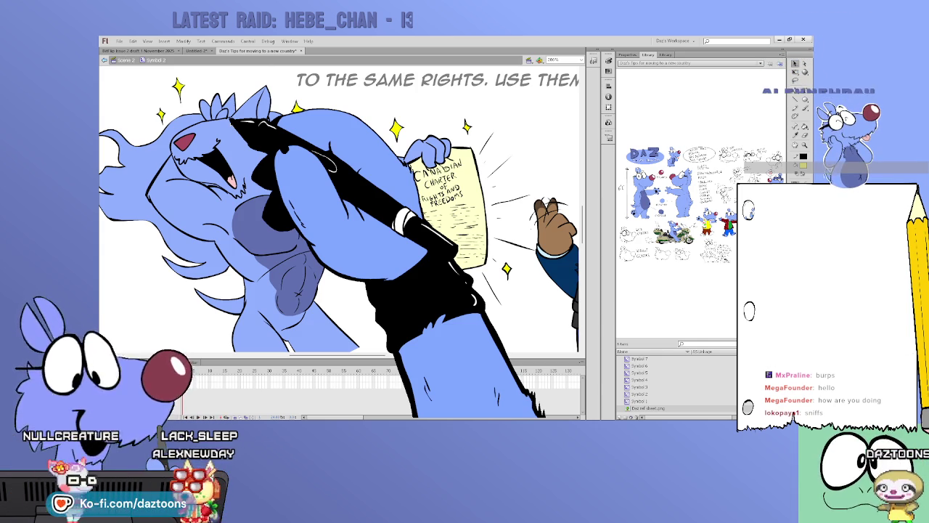
scroll(341, 210, "down", 2)
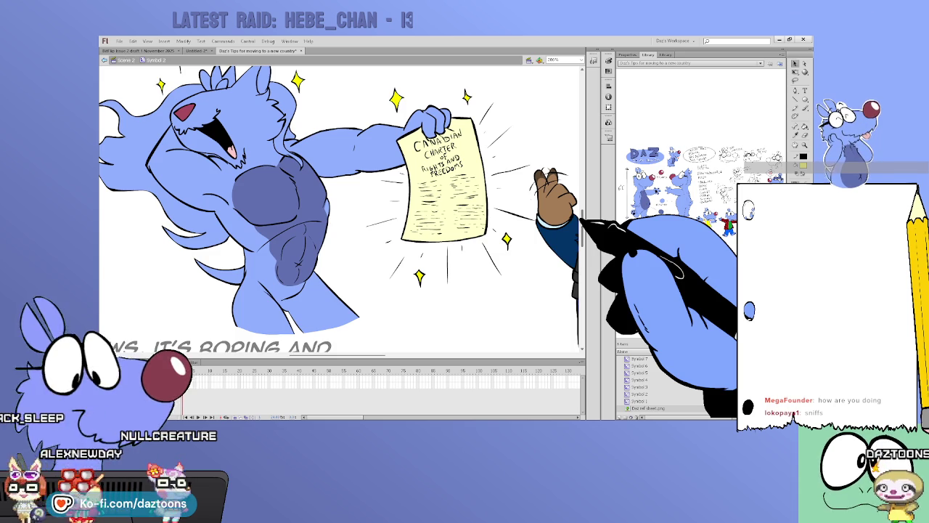
scroll(341, 211, "up", 2)
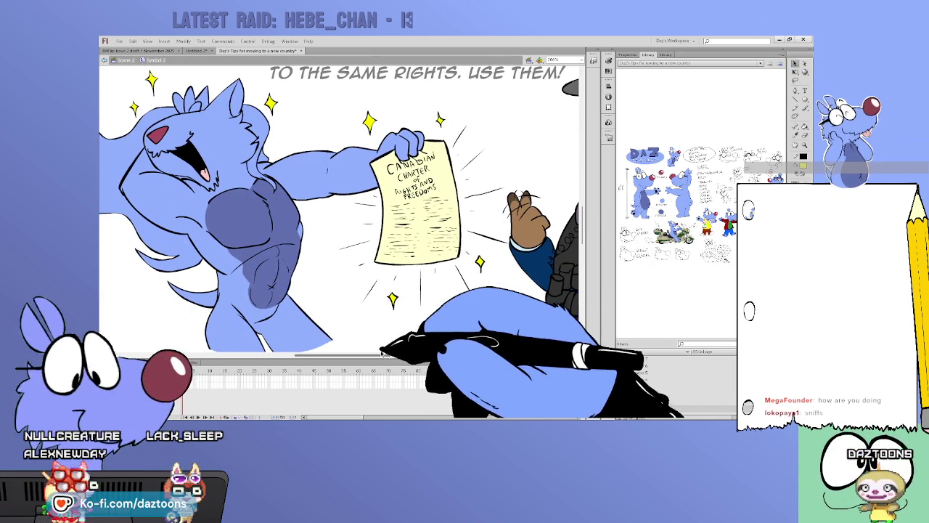
key("ctrl+minus")
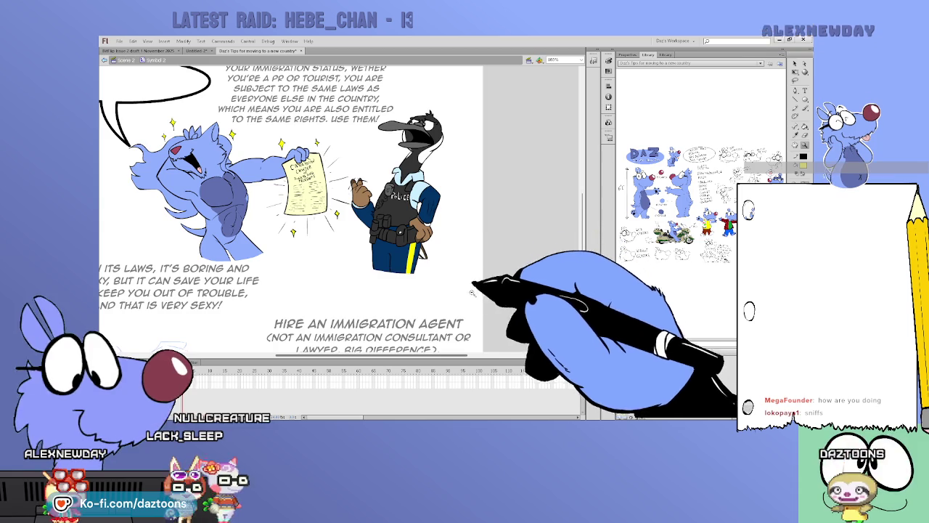
Exit to Scene 2, cut all the page artwork and paste it in place
scroll(473, 296, "up", 2)
left_click_drag(585, 245, 585, 191)
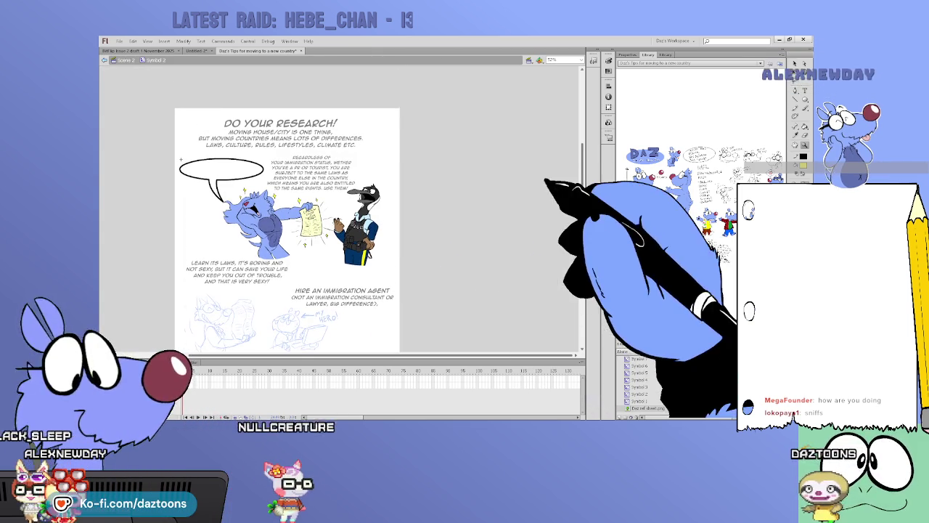
double_click(458, 253)
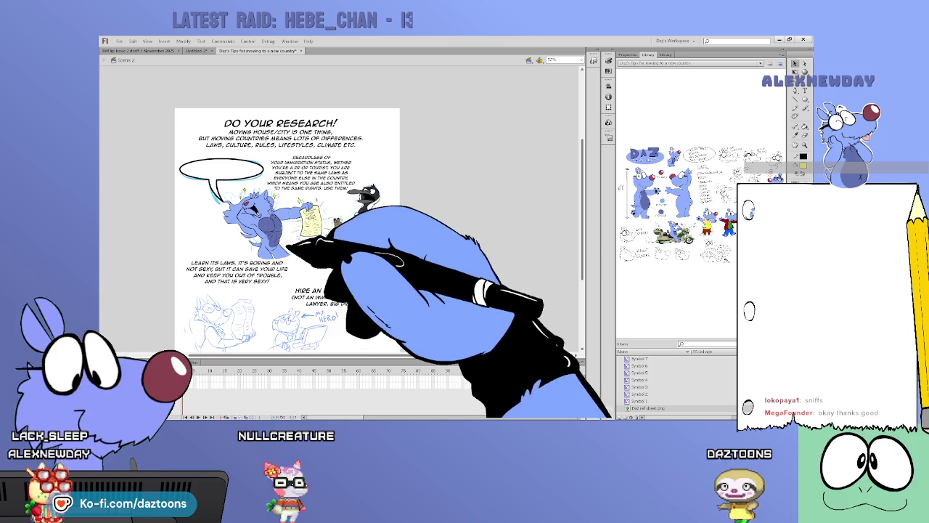
left_click(328, 239)
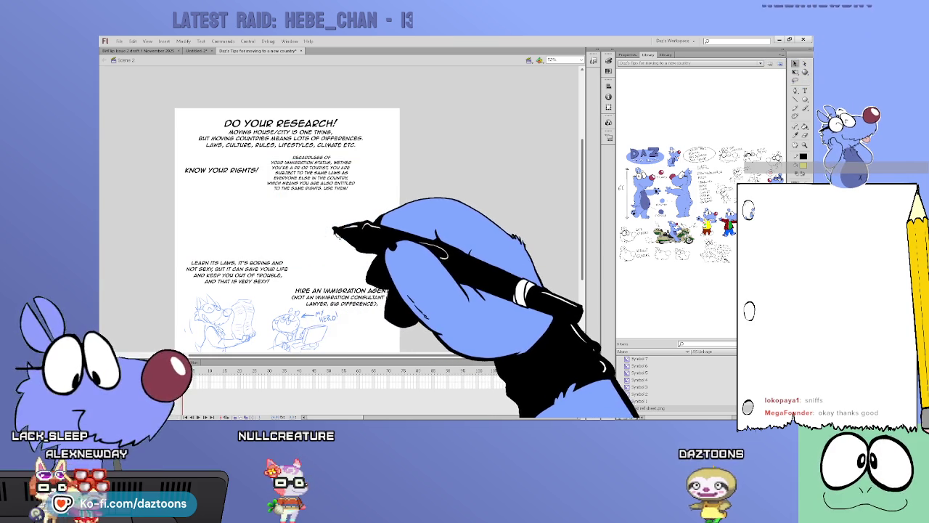
left_click_drag(328, 239, 317, 218)
double_click(317, 218)
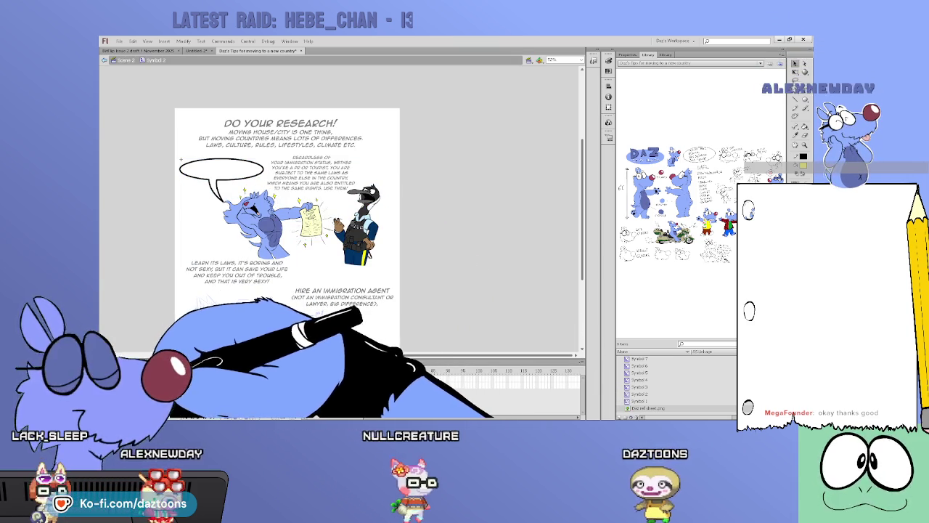
double_click(432, 160)
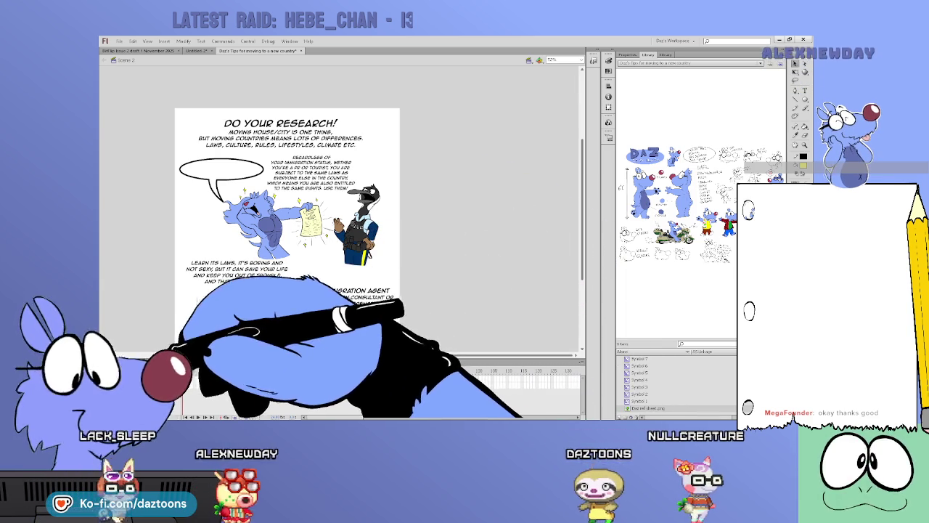
key("F7")
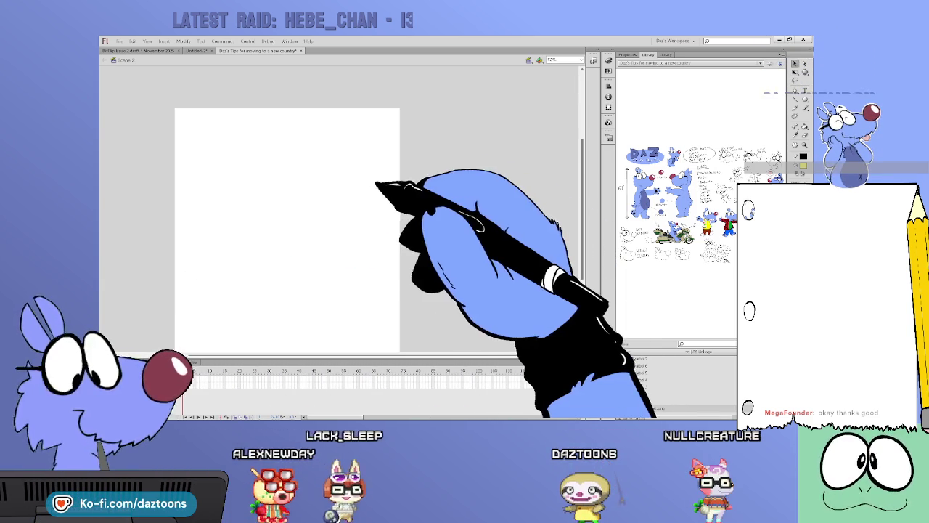
key("ctrl+shift+v")
Finish the bubble text as 'KNOW YOUR RIGHTS!' and centre it in the wolf's speech bubble
left_click(429, 164)
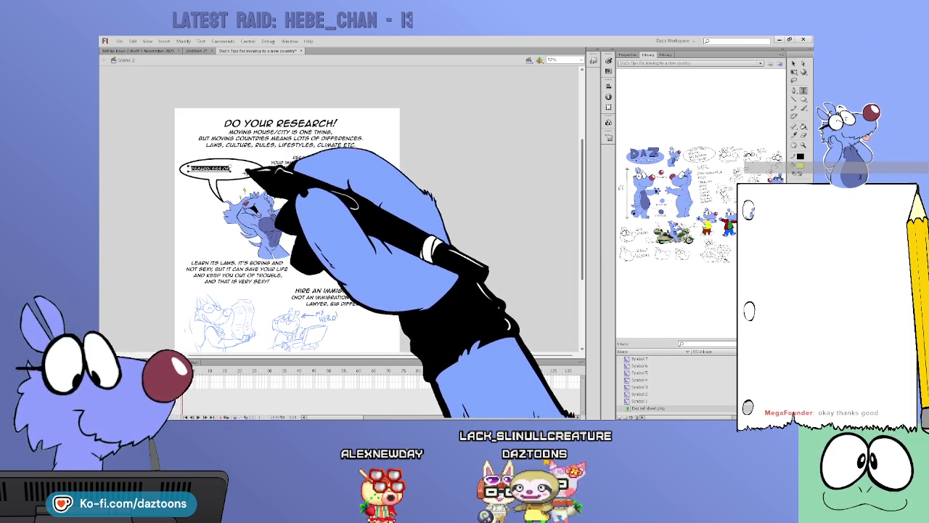
type("KNOW YOUR")
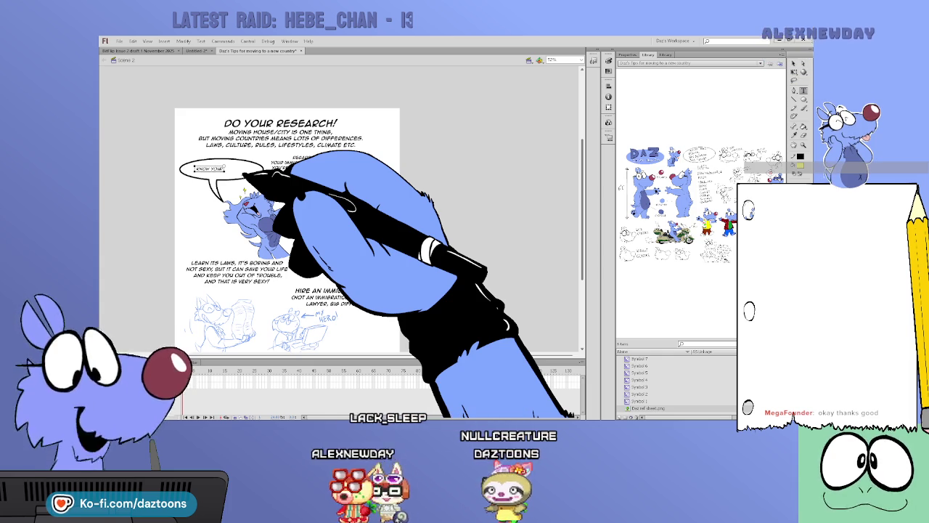
type("s")
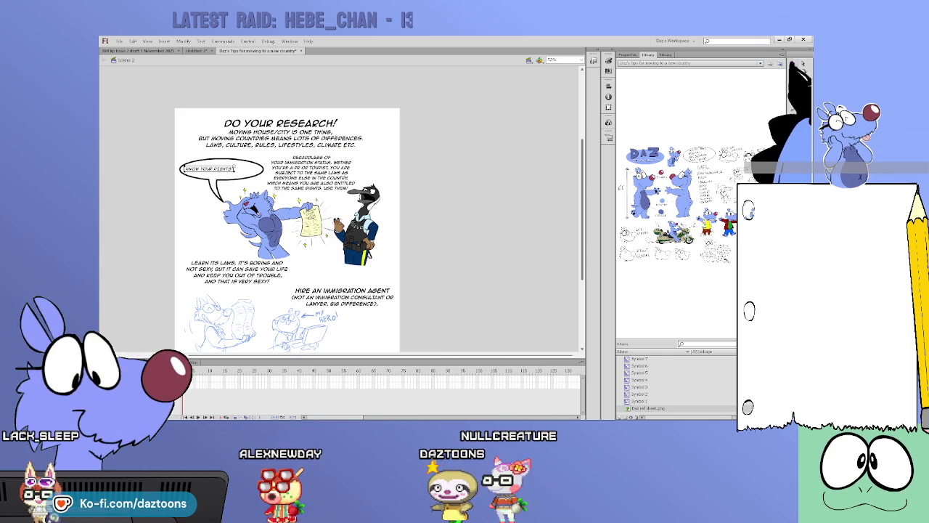
left_click_drag(223, 168, 234, 168)
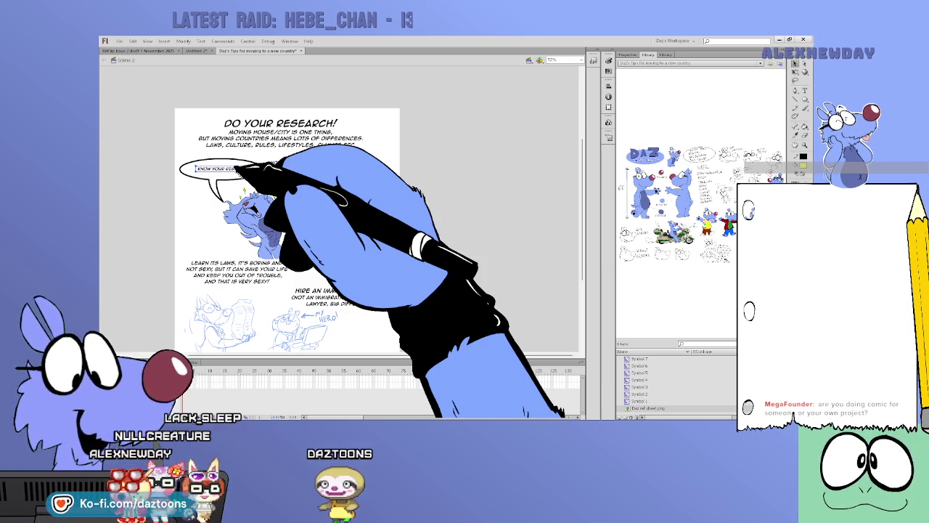
scroll(235, 166, "up", 3)
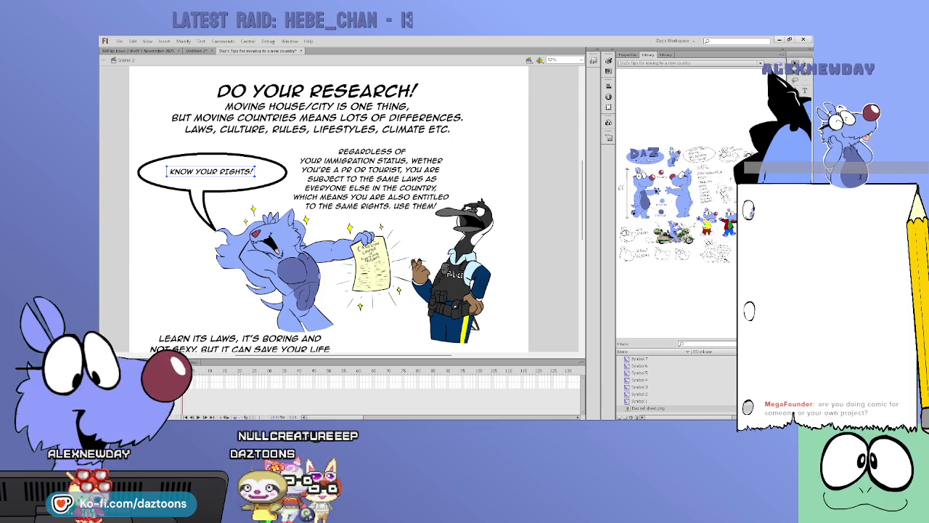
Enlarge the 'KNOW YOUR RIGHTS!' caption two size steps, then deselect it
key("ctrl+F3")
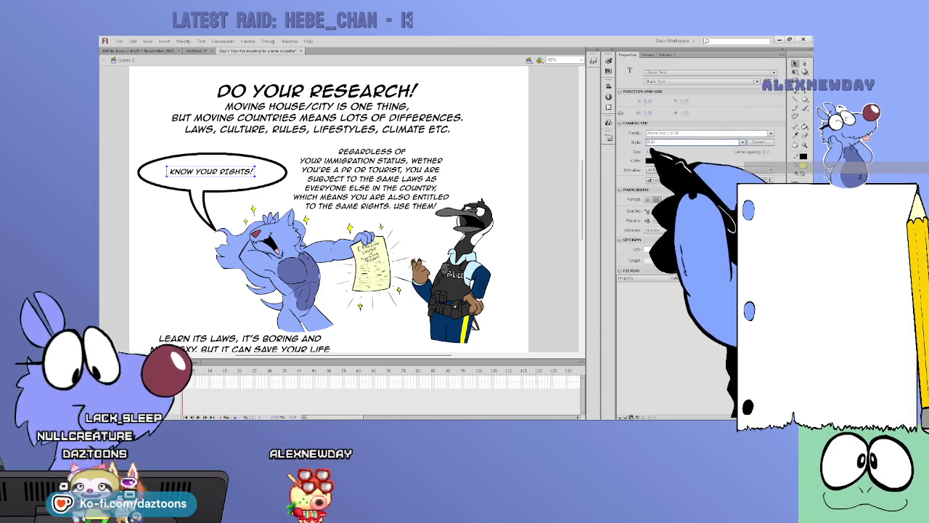
key("Up")
key("Up")
key("Up")
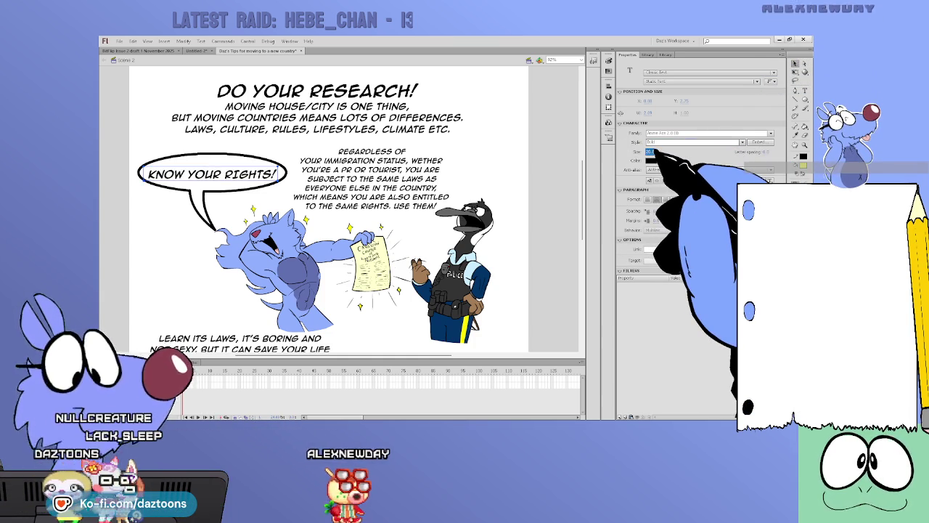
key("Up")
key("Up")
key("Up")
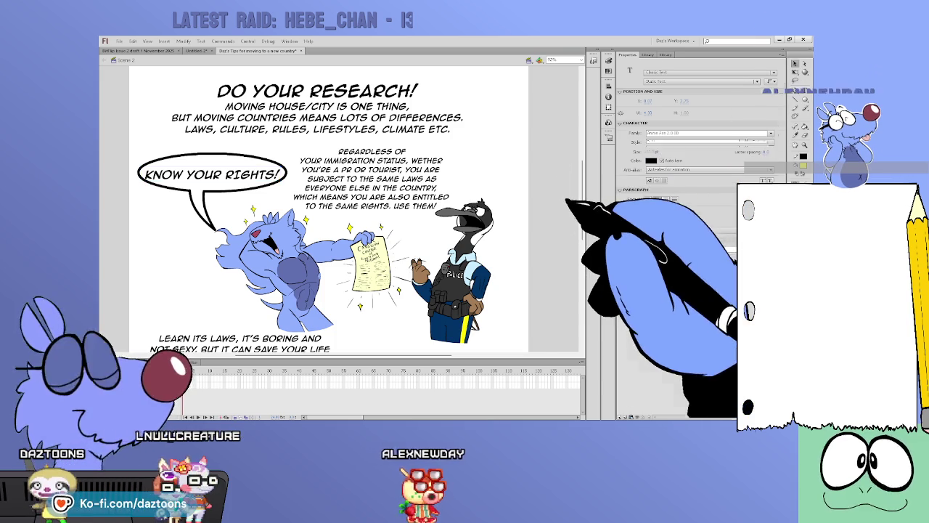
key("Escape")
left_click(276, 174)
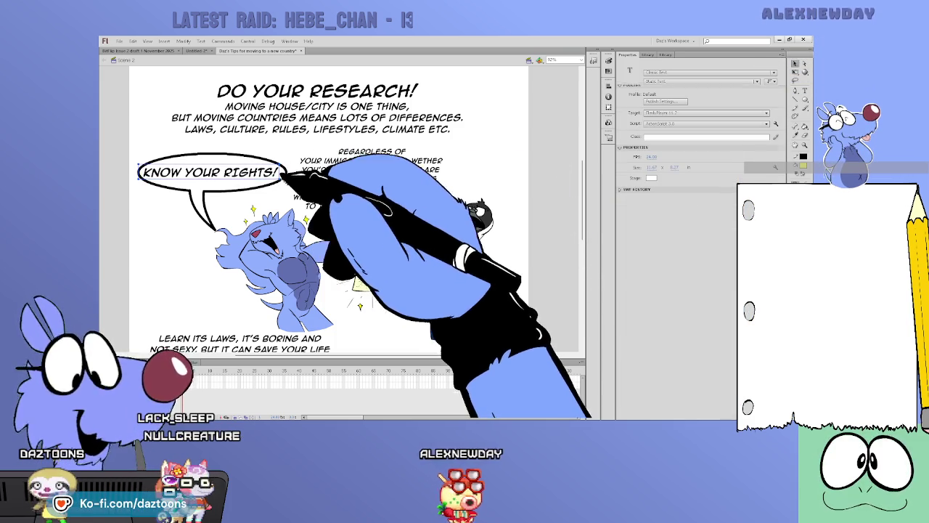
key("Escape")
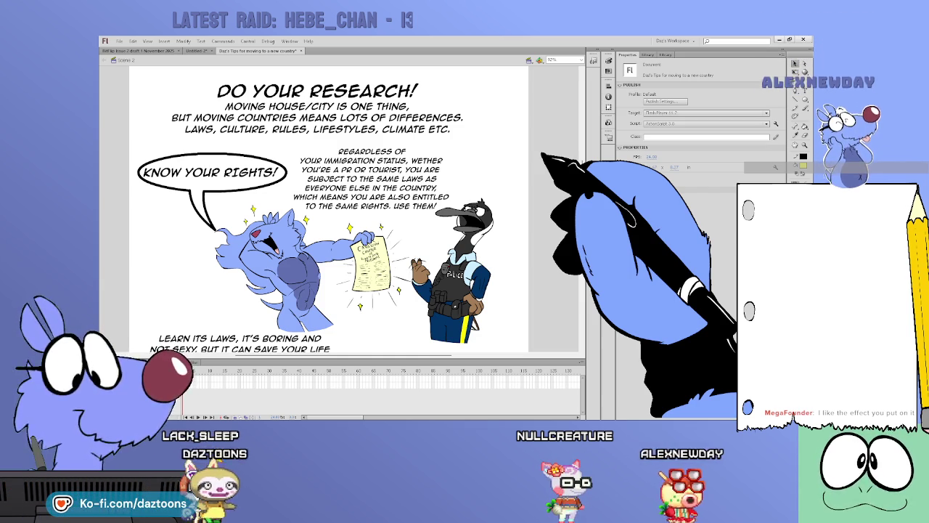
Scroll to the 'HIRE AN IMMIGRATION AGENT' panel, then enter and exit its blue sketch group
scroll(327, 210, "down", 5)
scroll(326, 210, "down", 2)
scroll(327, 211, "down", 1)
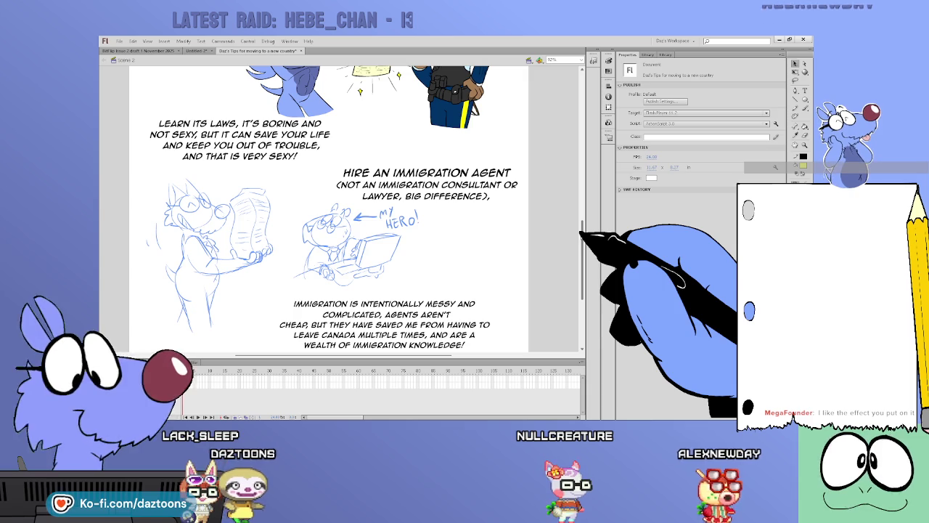
double_click(404, 251)
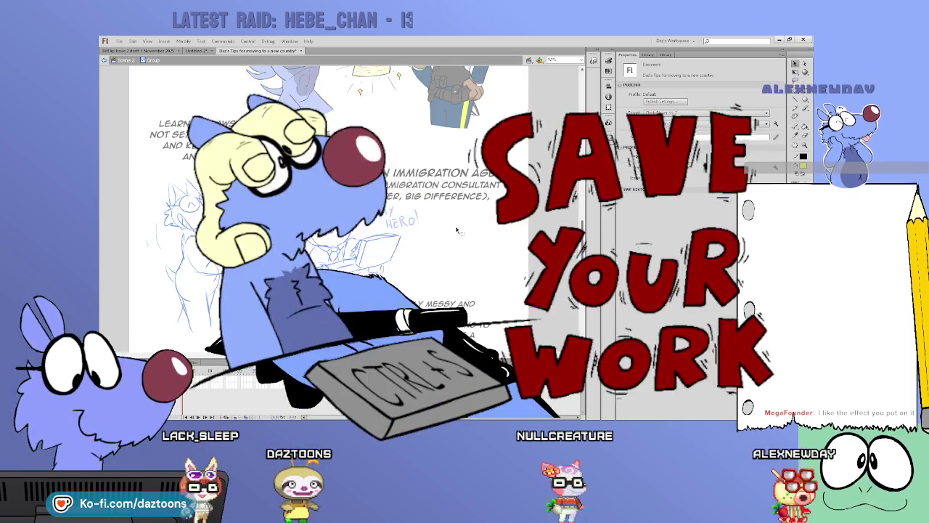
double_click(206, 354)
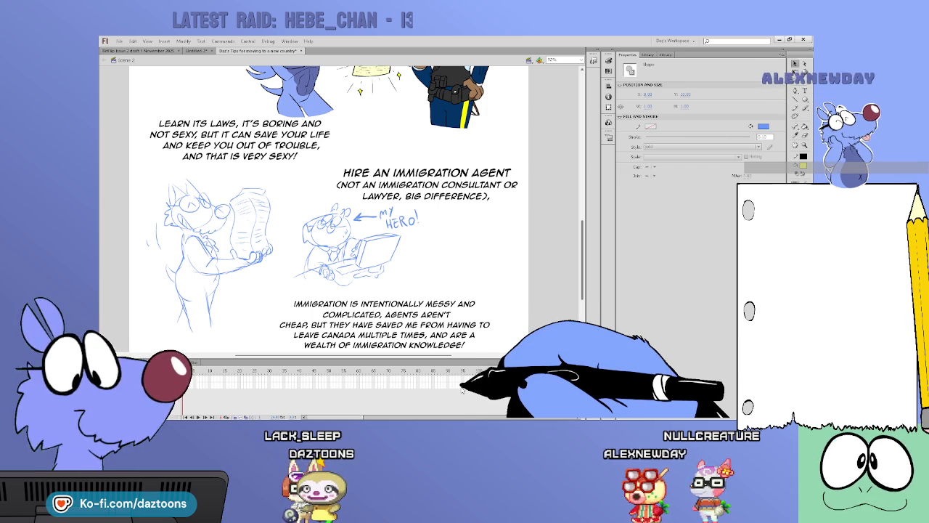
key("v")
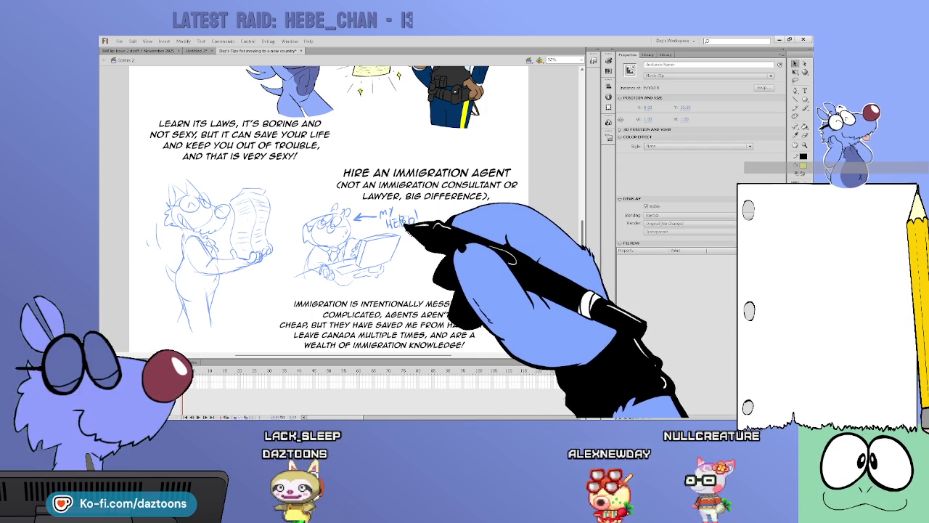
Edit the agent panel's sketch movie clip in place, turn its lines light green, and zoom in
double_click(352, 243)
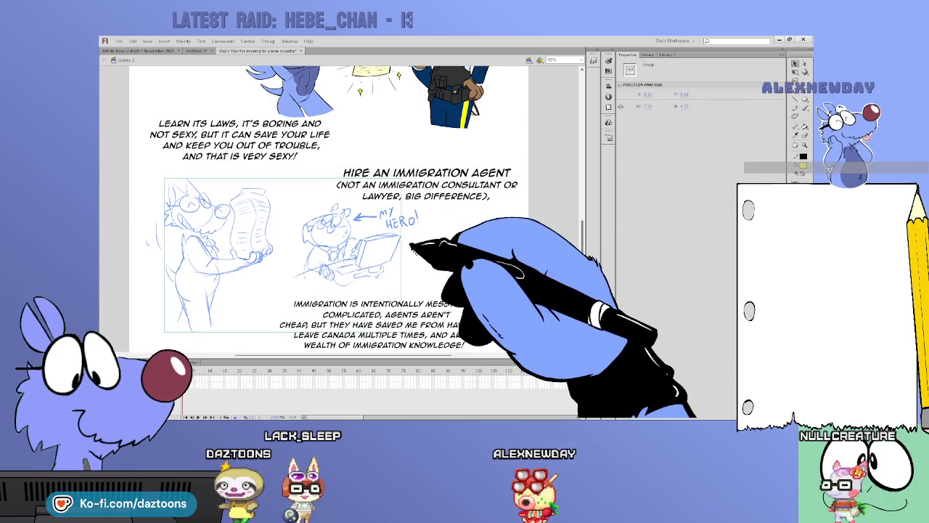
left_click_drag(548, 275, 356, 198)
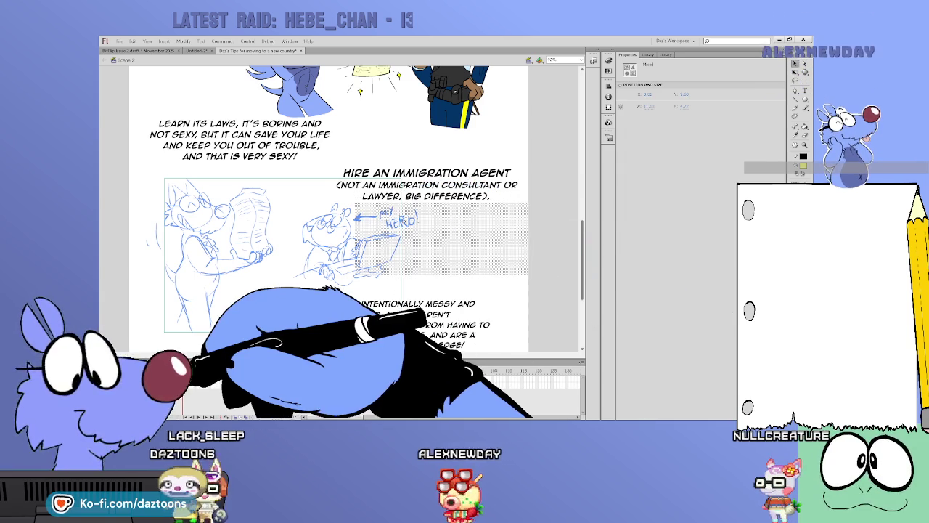
left_click(194, 363)
left_click_drag(370, 363, 395, 332)
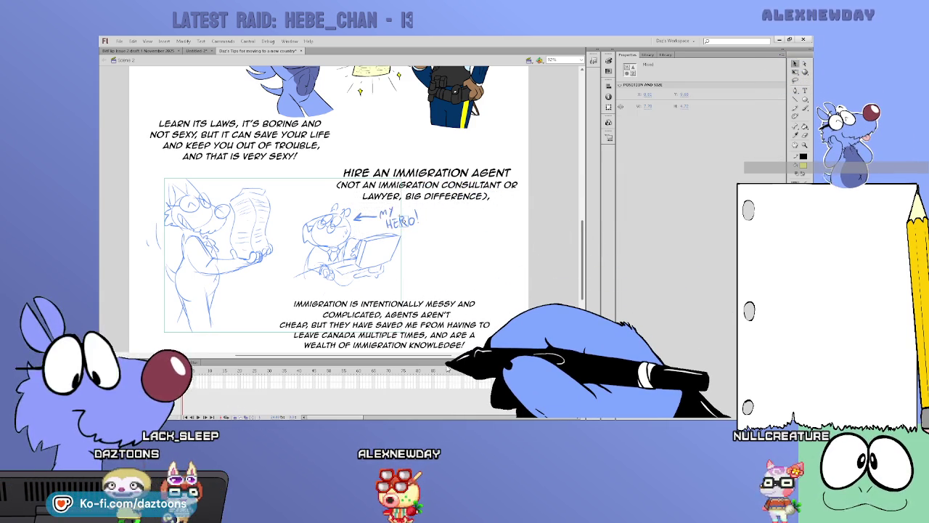
left_click(396, 220)
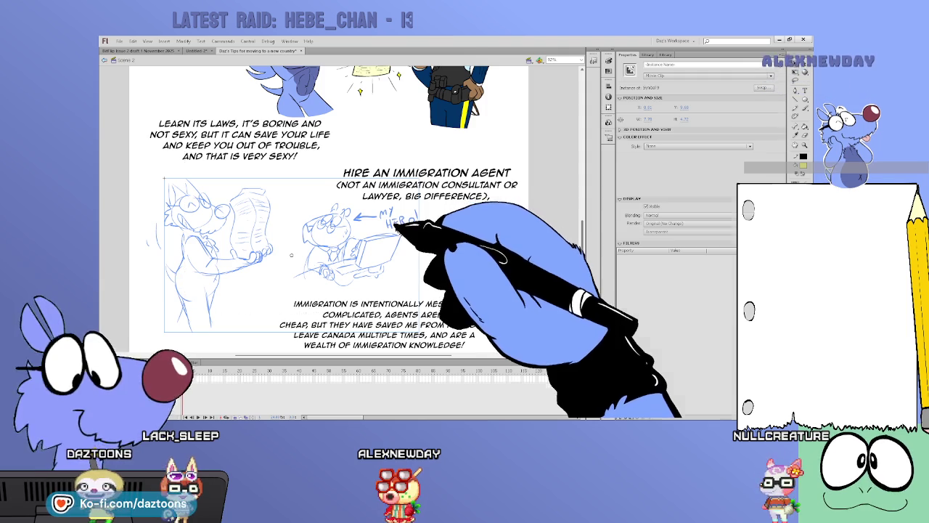
double_click(392, 231)
left_click(193, 386)
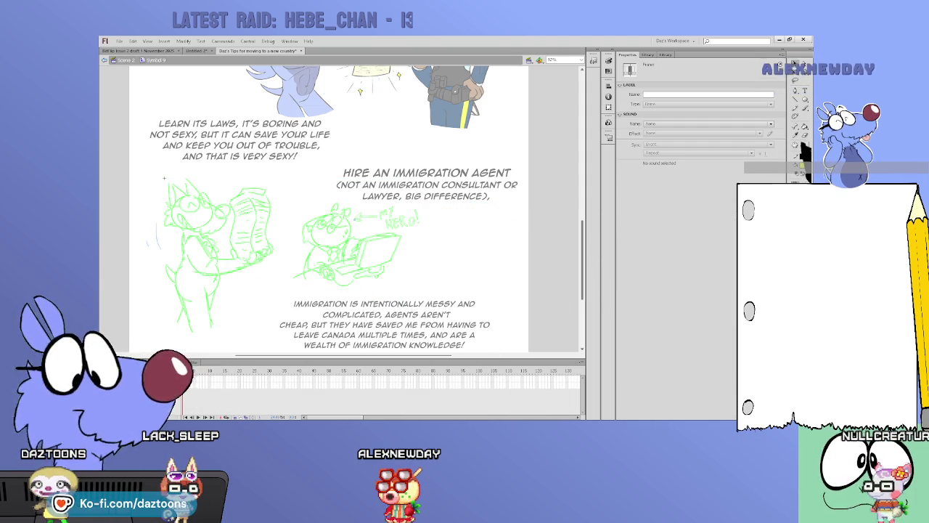
left_click(804, 149)
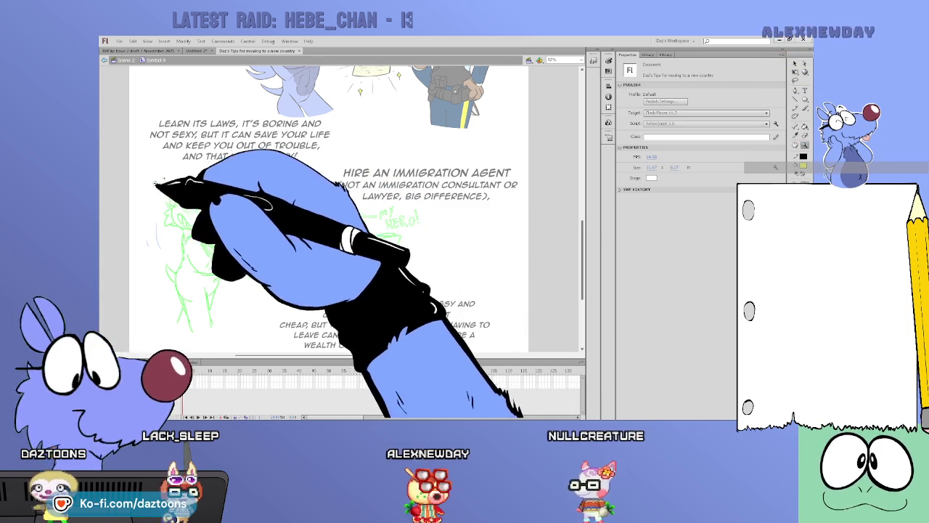
key("ctrl+equal")
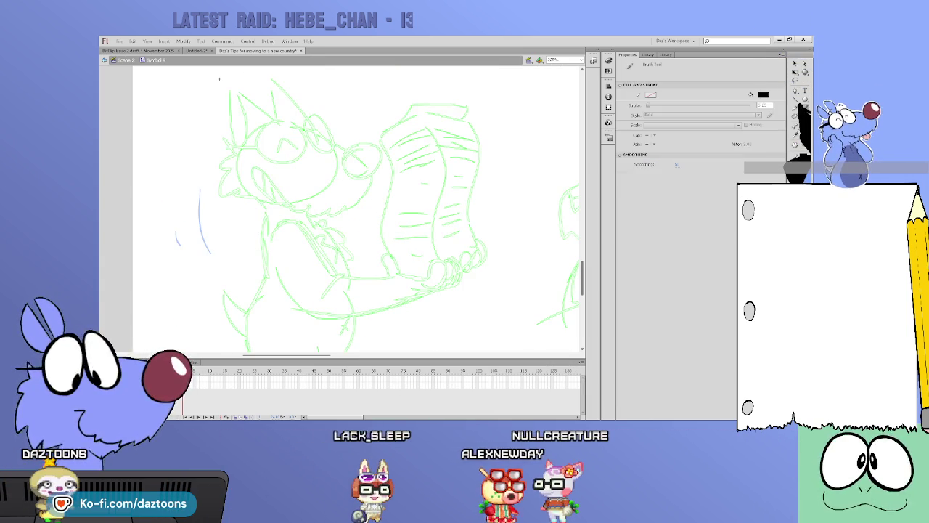
Ink the wolf's left glasses lens, eyelid, pointed ear, fur tuft and right lens in black
key("b")
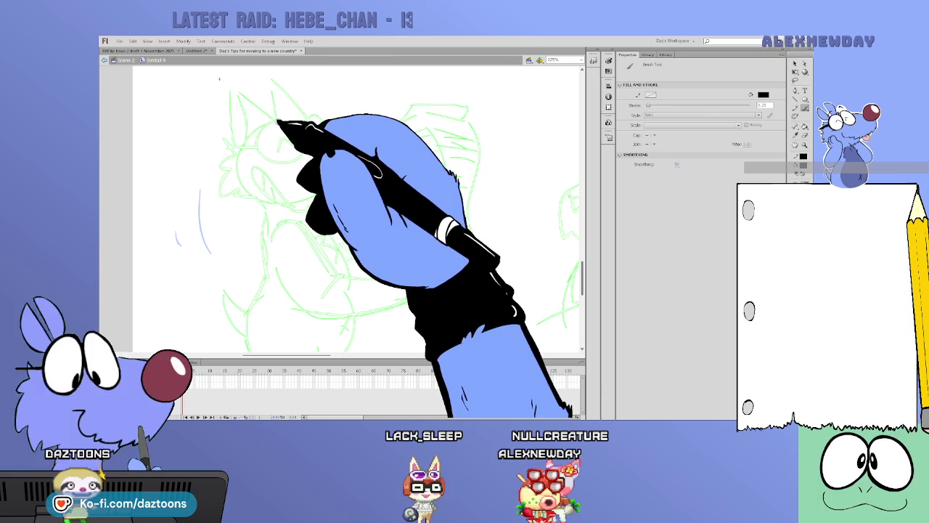
mouse_move(278, 120)
left_mouse_down()
mouse_move(315, 138)
mouse_move(333, 133)
left_mouse_up()
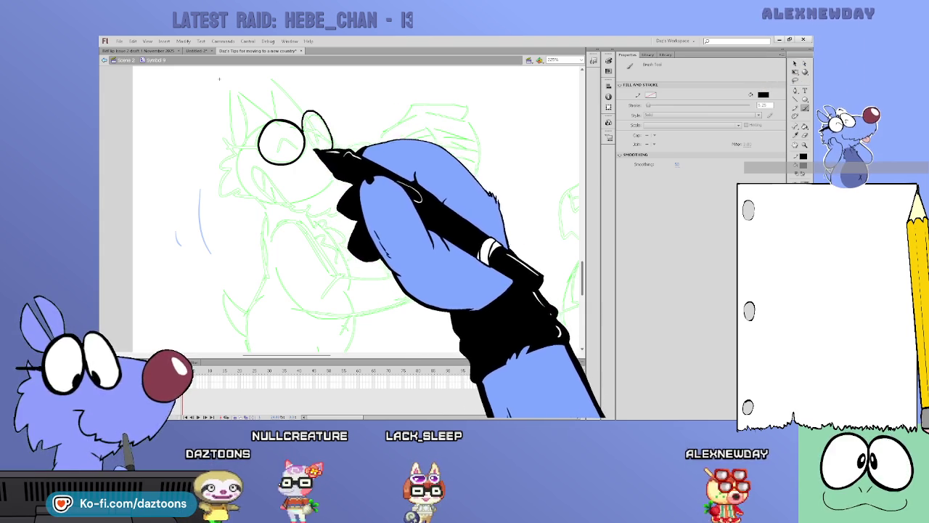
left_click_drag(276, 144, 296, 142)
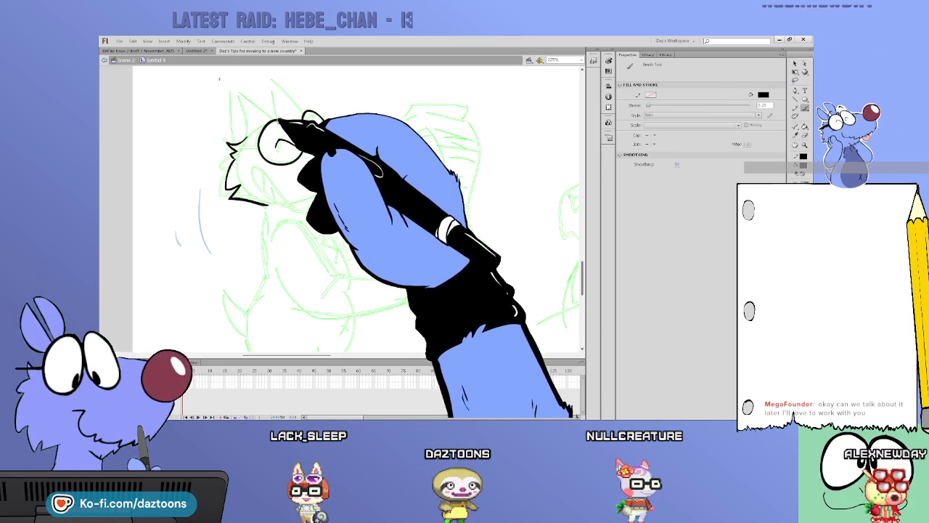
mouse_move(231, 138)
left_mouse_down()
mouse_move(262, 105)
mouse_move(279, 122)
mouse_move(319, 118)
mouse_move(285, 79)
left_mouse_up()
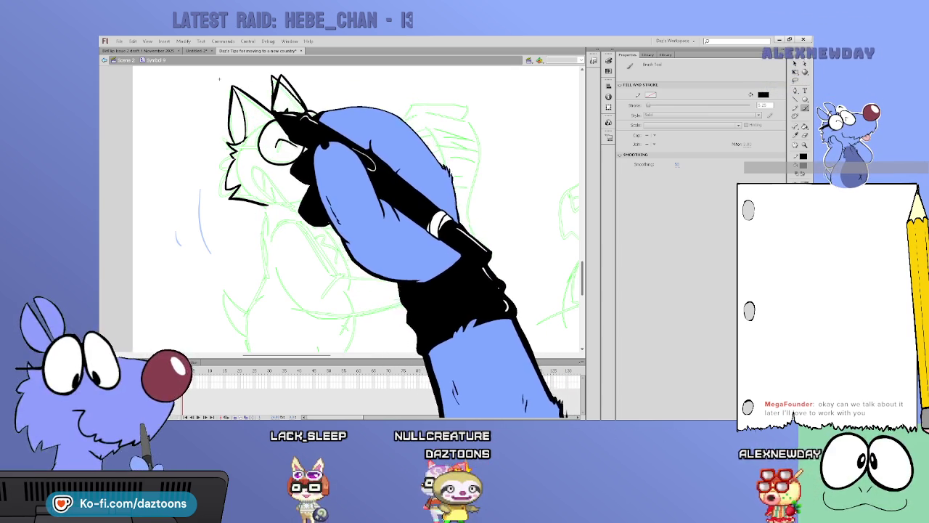
left_click_drag(280, 111, 318, 120)
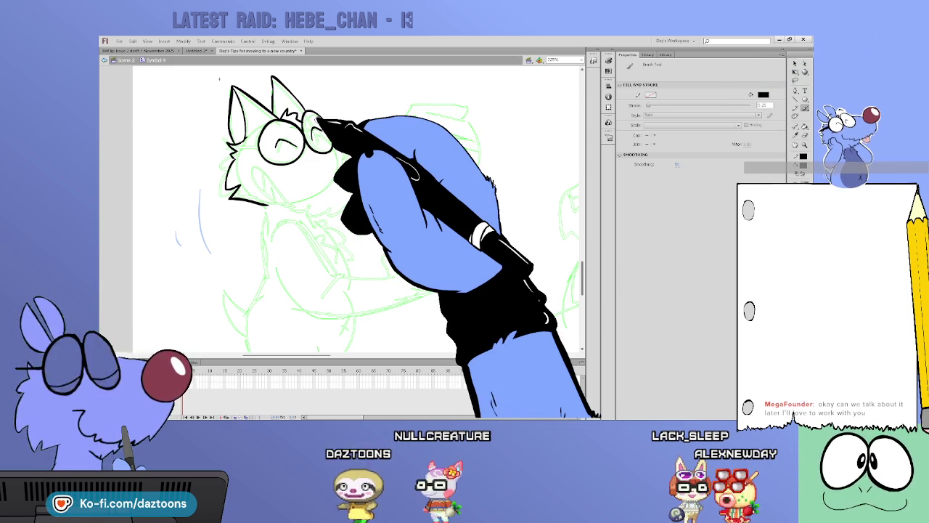
Ink the snout line, round nose, and cheek and mouth curve
left_click_drag(332, 138, 355, 146)
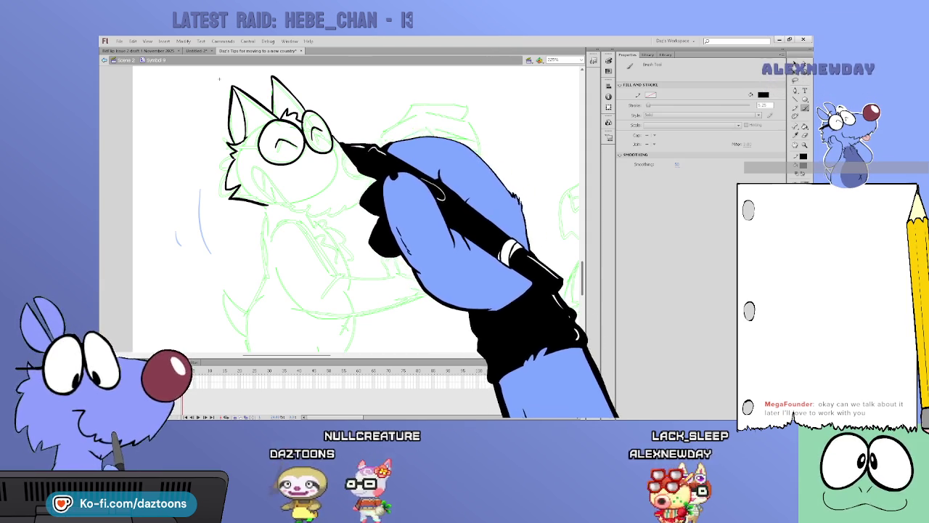
left_click_drag(342, 149, 344, 149)
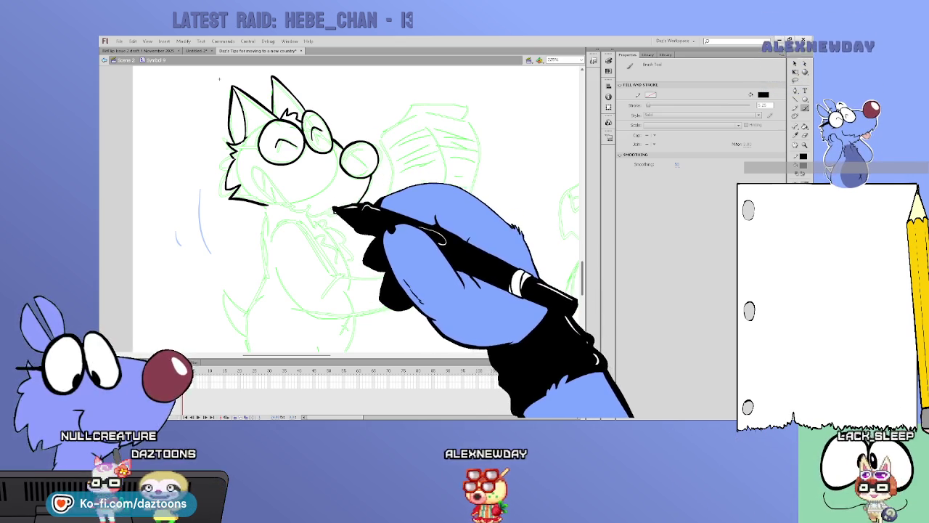
left_click_drag(271, 198, 272, 178)
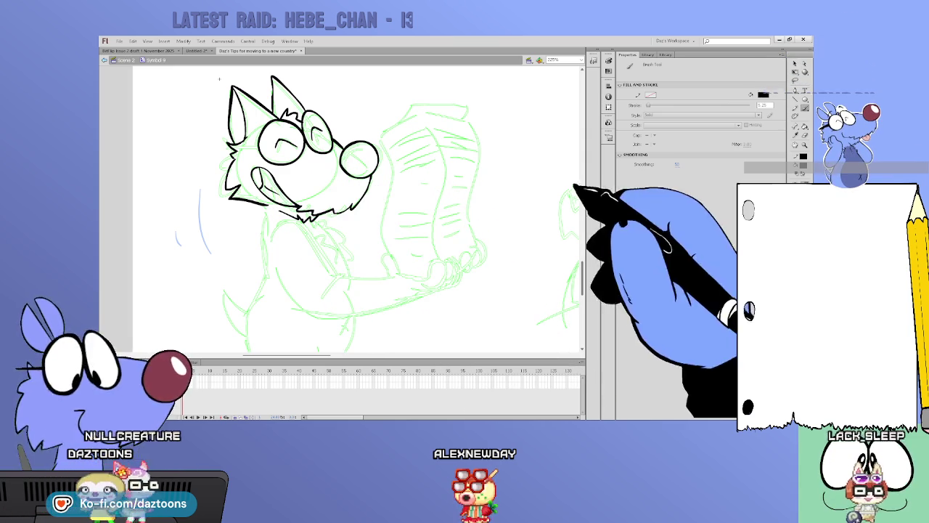
scroll(574, 261, "down", 3)
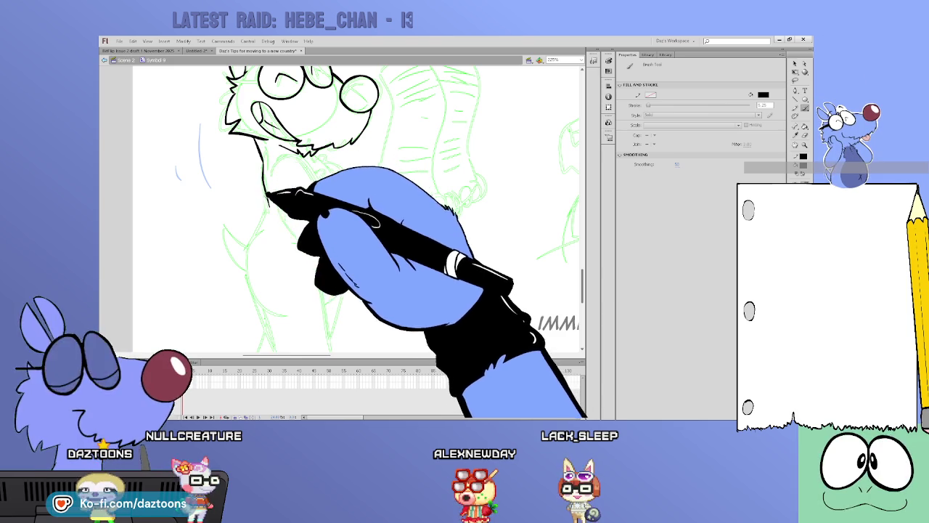
Ink the wolf's chest, body outline, upper arm and the start of the paw below the head
scroll(318, 268, "down", 2)
scroll(318, 269, "down", 2)
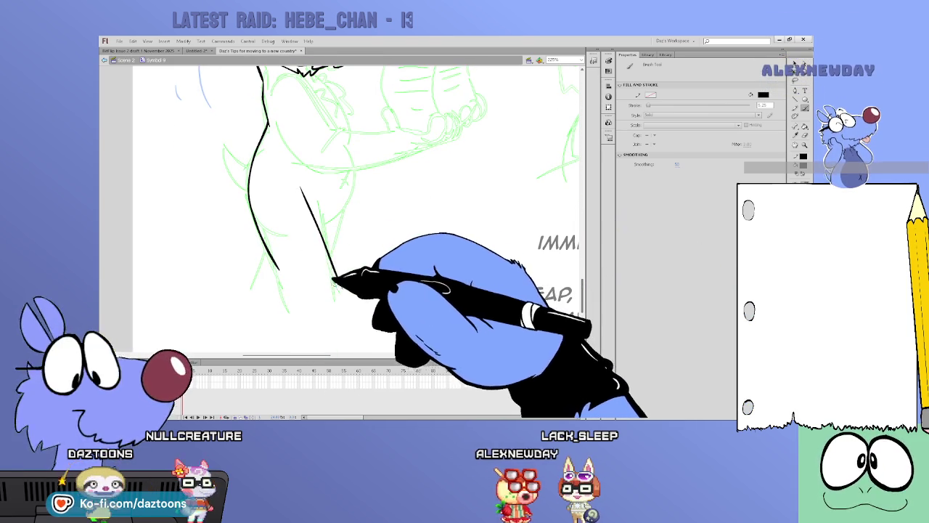
left_click_drag(290, 176, 305, 205)
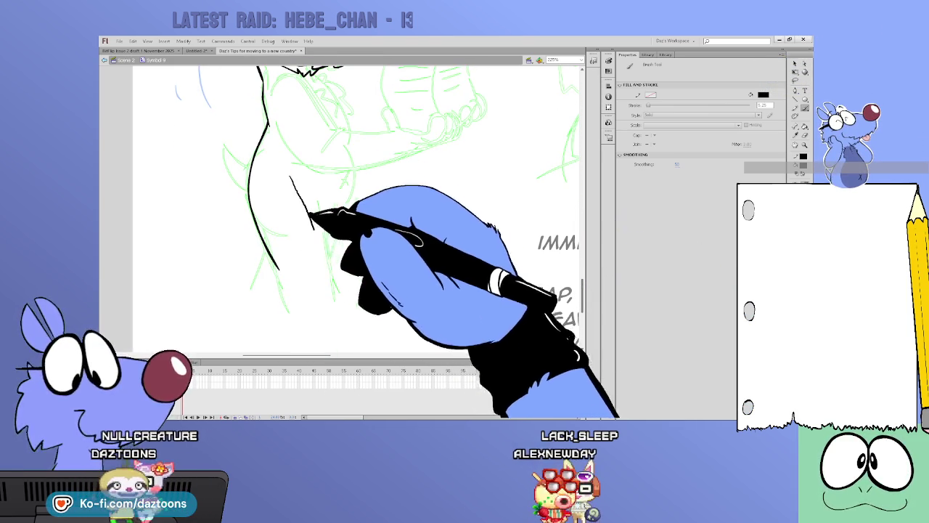
mouse_move(317, 240)
left_mouse_down()
mouse_move(338, 234)
mouse_move(331, 231)
mouse_move(344, 242)
mouse_move(336, 271)
left_mouse_up()
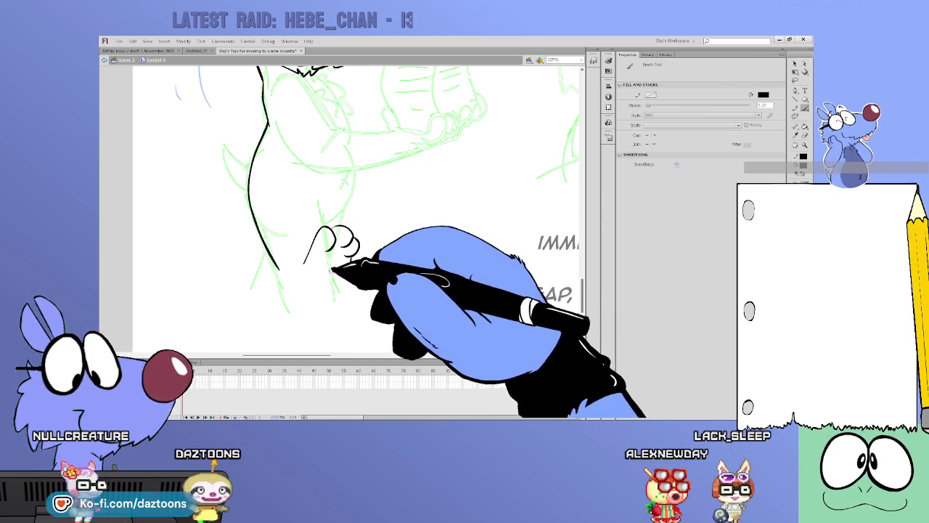
left_click_drag(305, 298, 283, 276)
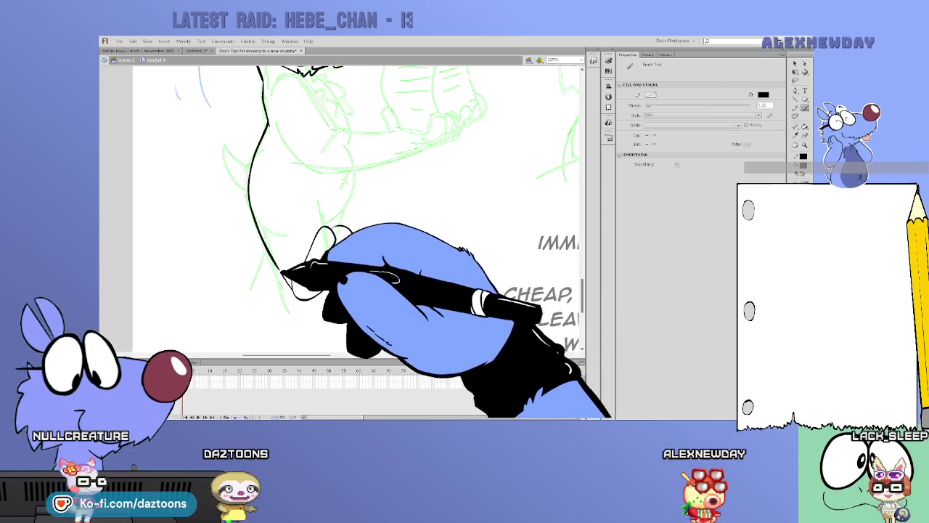
left_click_drag(296, 187, 340, 270)
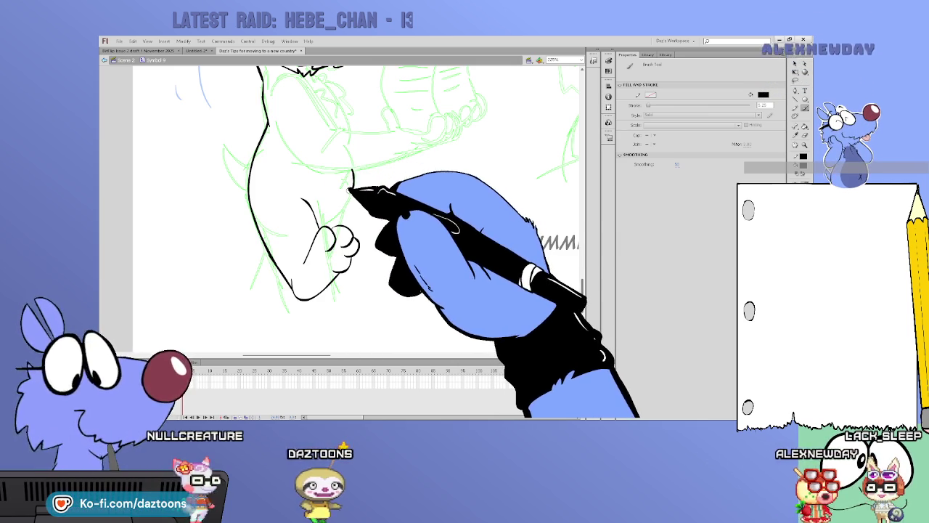
scroll(581, 283, "up", 1)
scroll(581, 283, "up", 5)
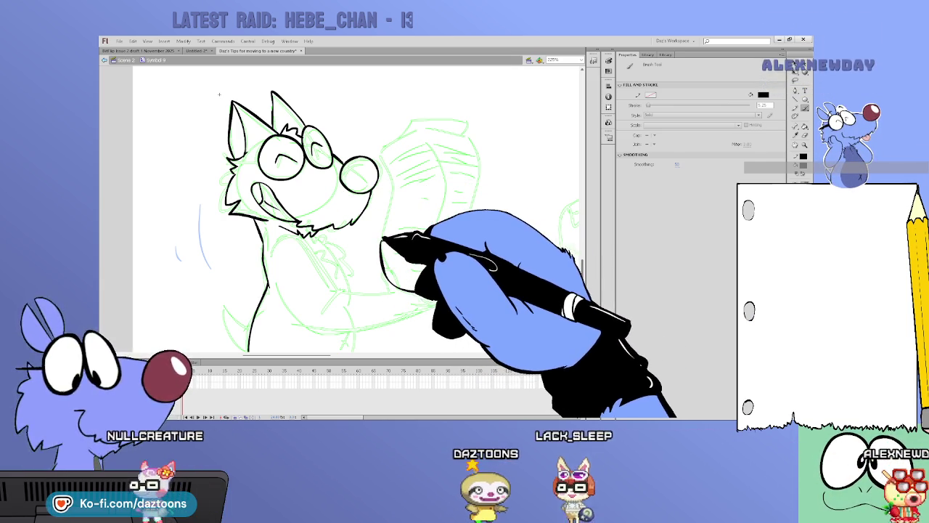
Ink the arm reaching up, plus the top edge and one side edge of the paper stack
left_click_drag(381, 243, 392, 174)
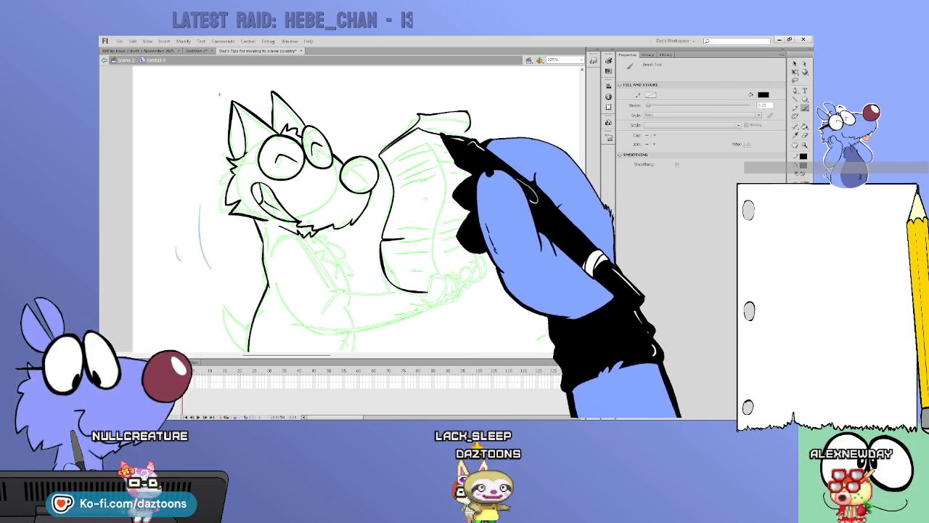
left_click_drag(433, 129, 462, 135)
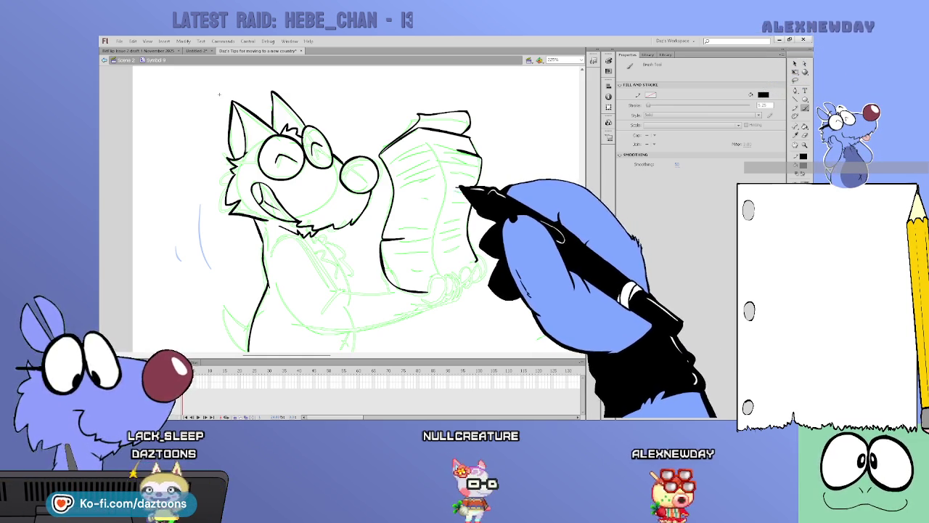
left_click_drag(434, 193, 400, 205)
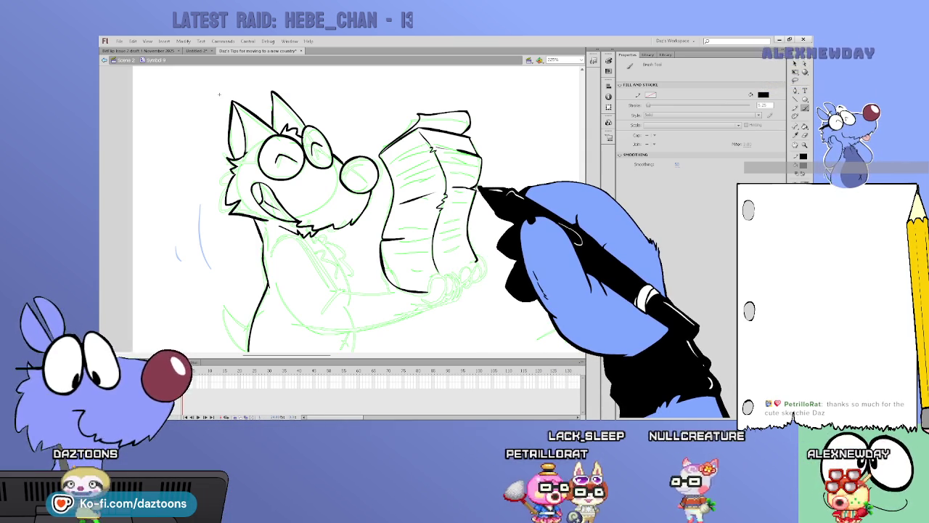
Add layered sheet edges and hatched shading lines along the paper stack's side
key("v")
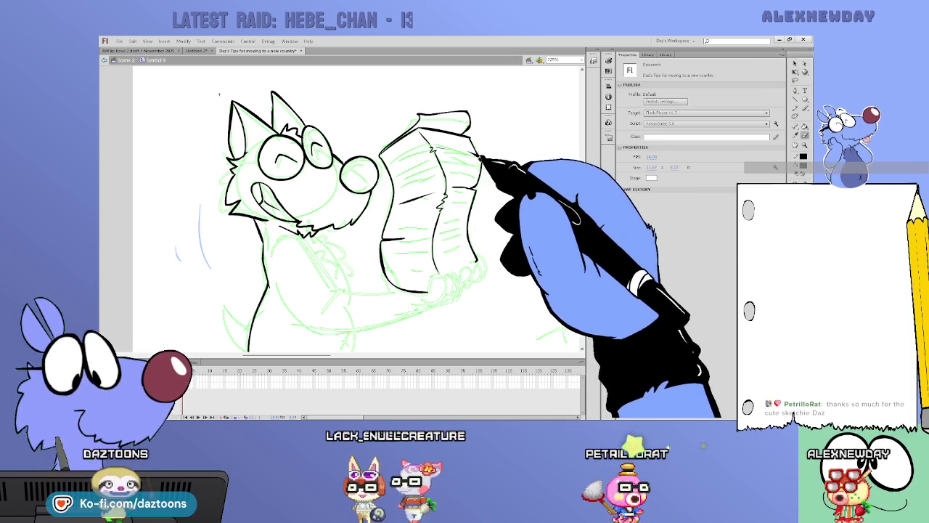
key("b")
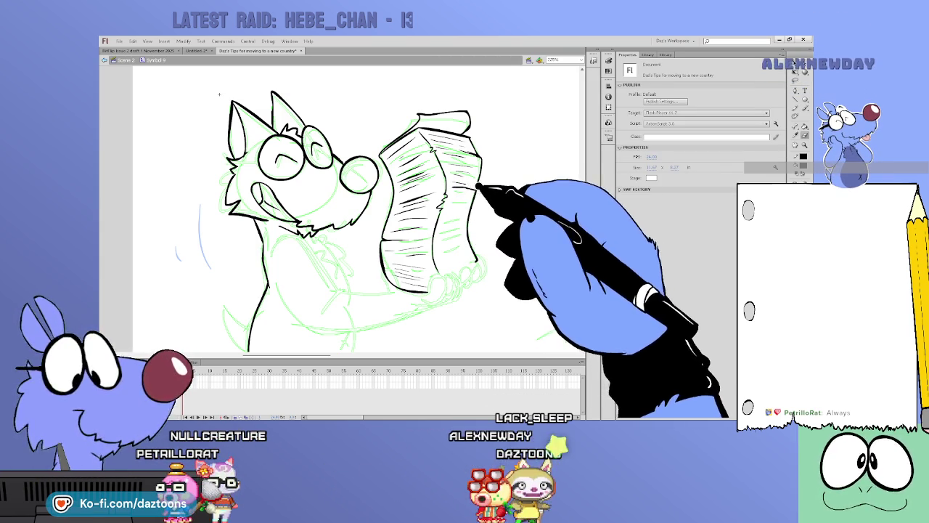
key("b")
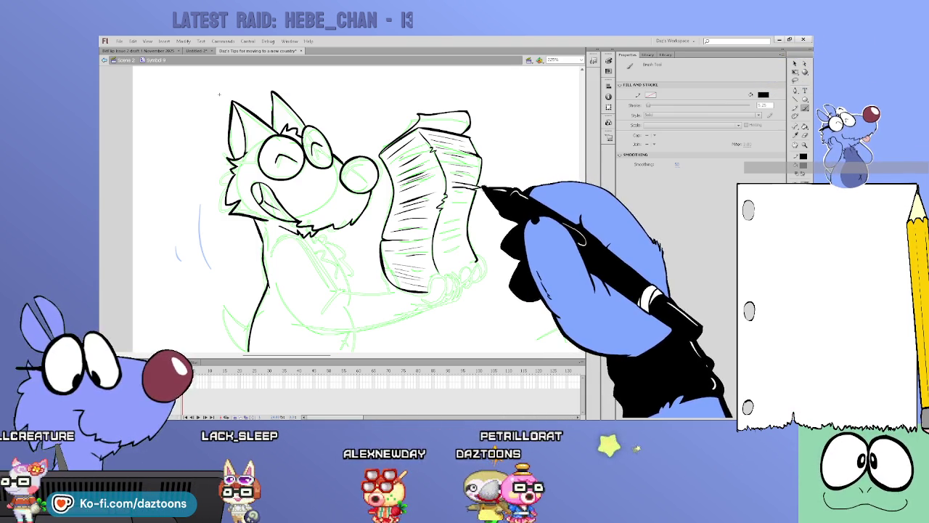
key("v")
key("b")
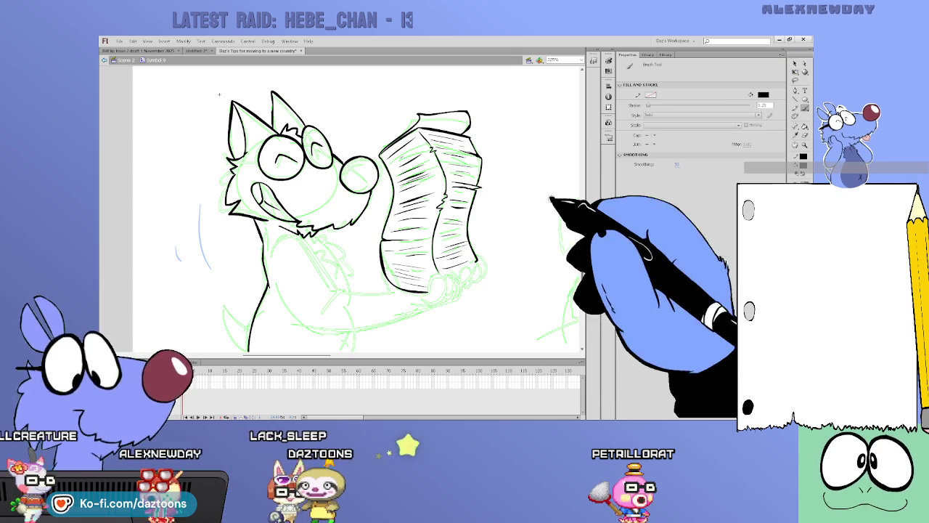
Ink shading on the paper stack's side and the first curve of the gripping paw
scroll(550, 198, "down", 2)
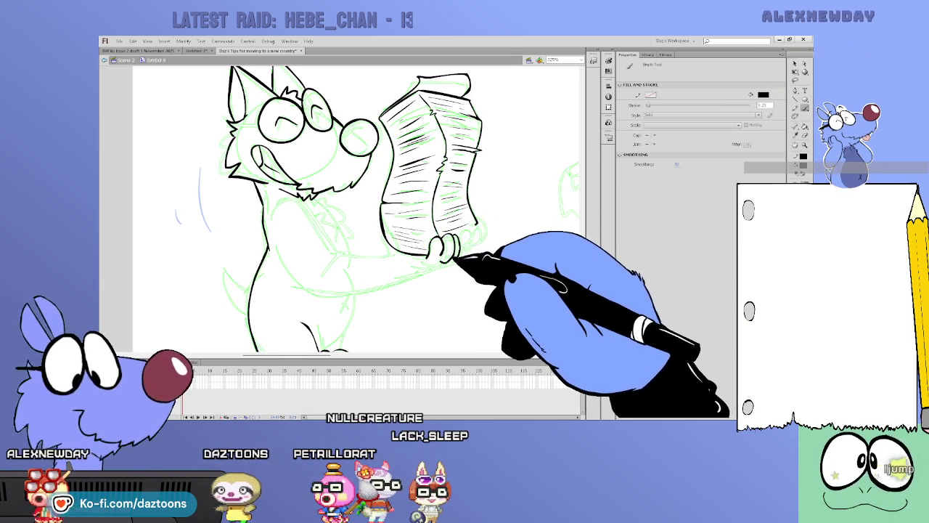
key("v")
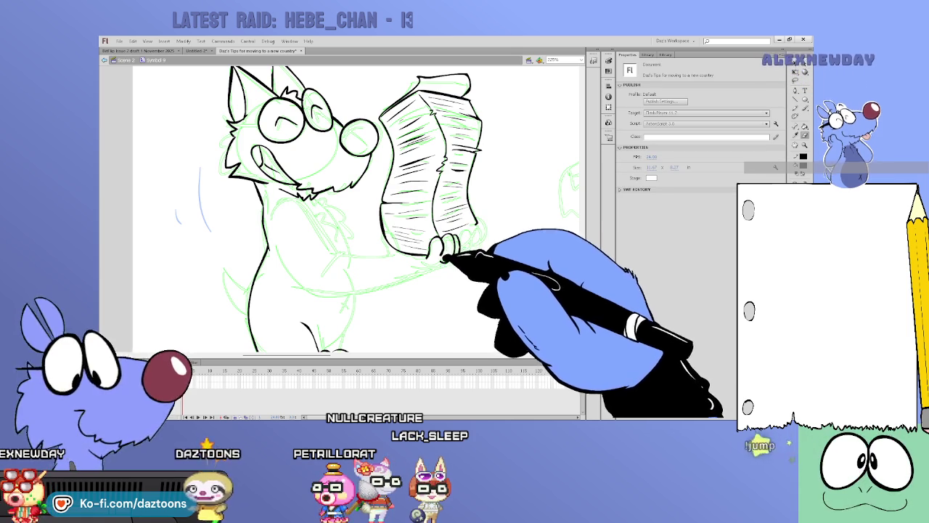
key("b")
left_click_drag(428, 275, 371, 288)
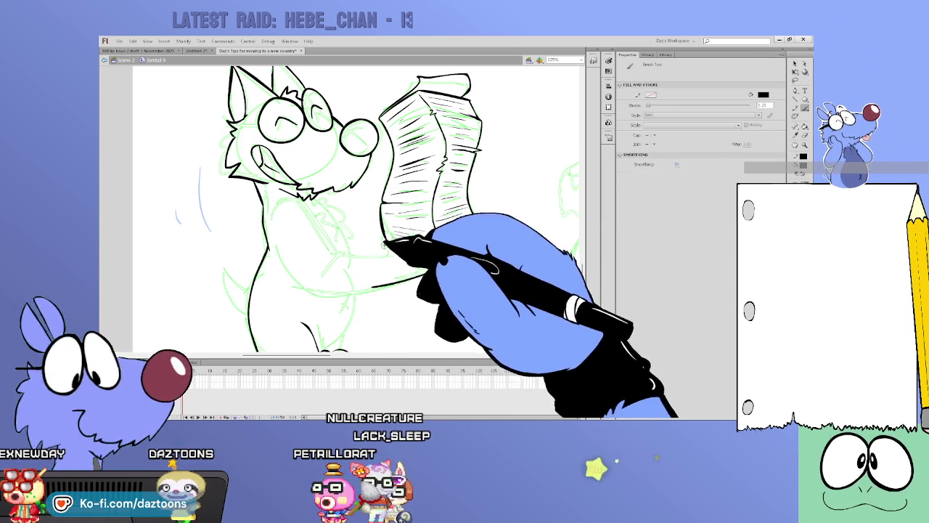
left_click_drag(382, 234, 381, 253)
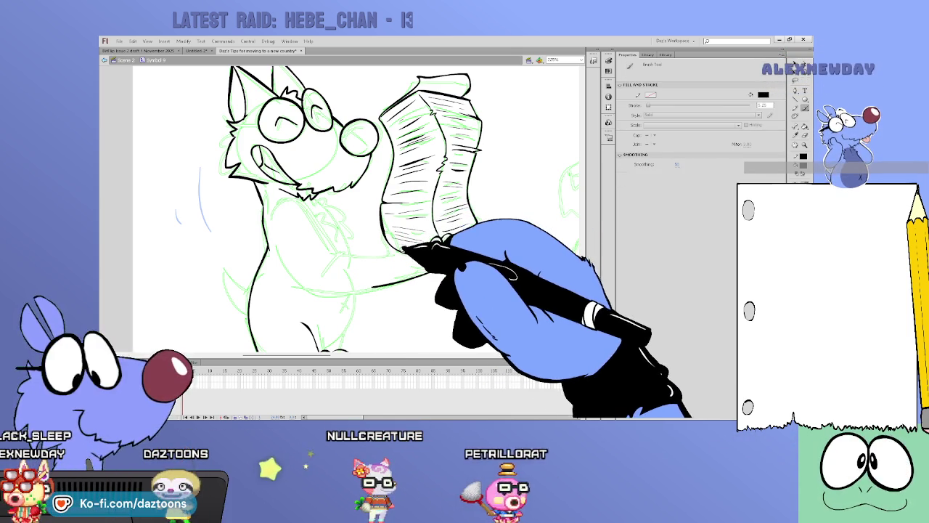
Finish inking the paw's rounded fingers curled beneath the paper stack
key("v")
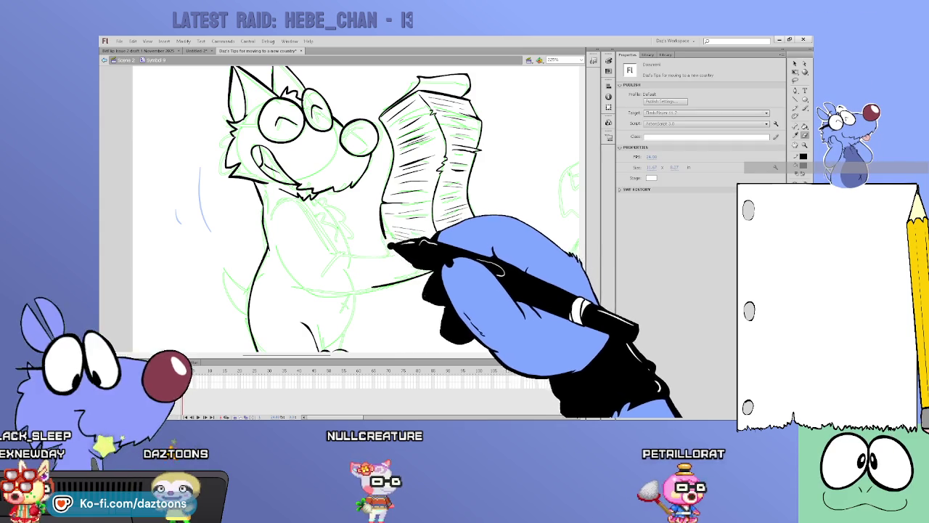
key("b")
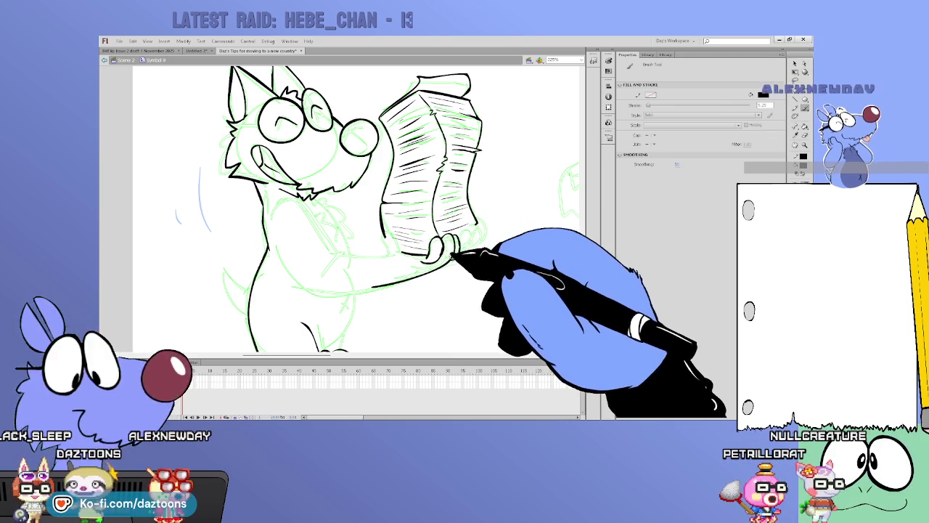
key("v")
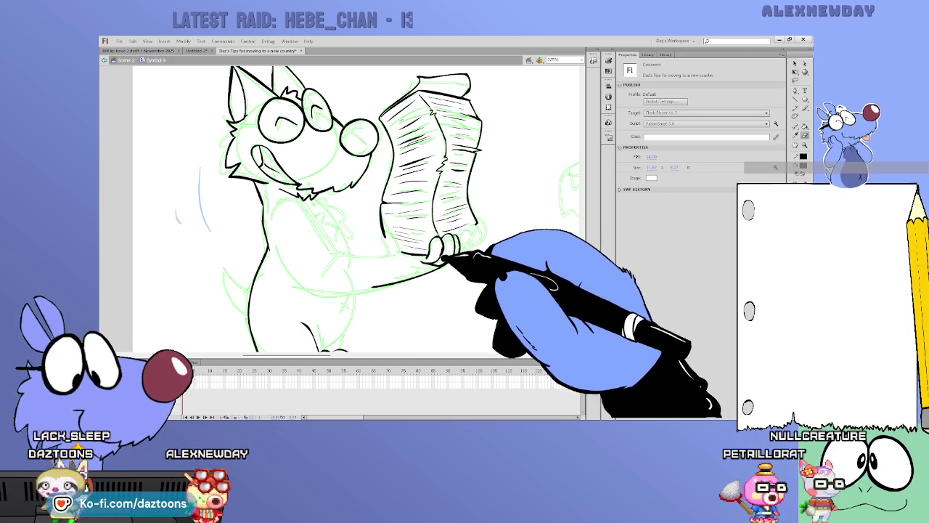
key("b")
key("v")
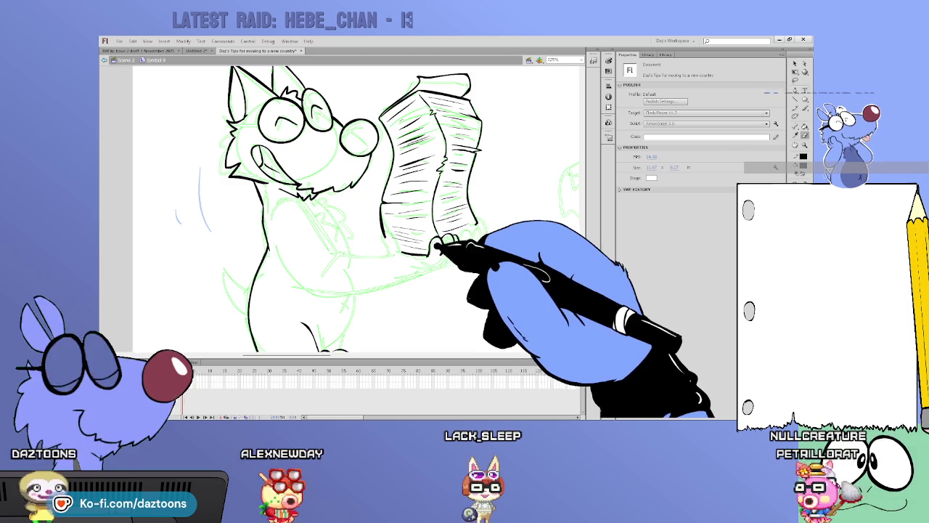
key("b")
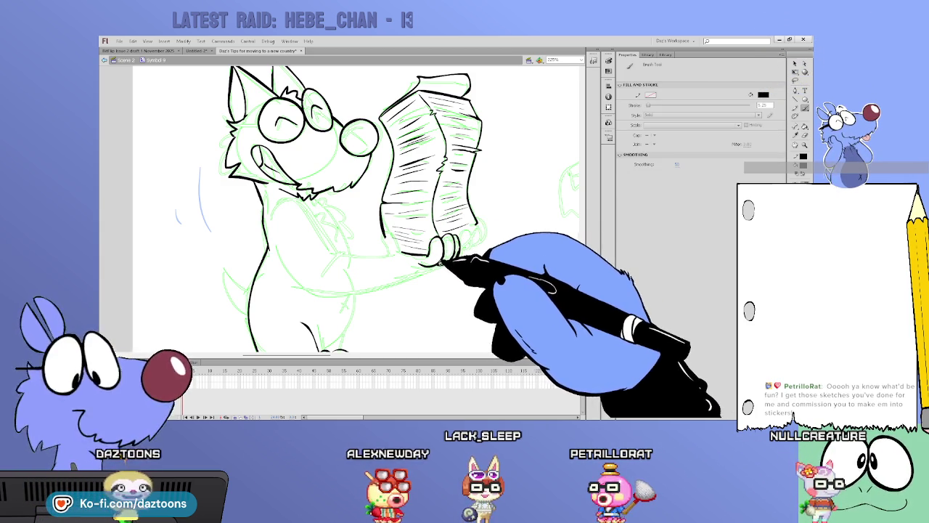
key("v")
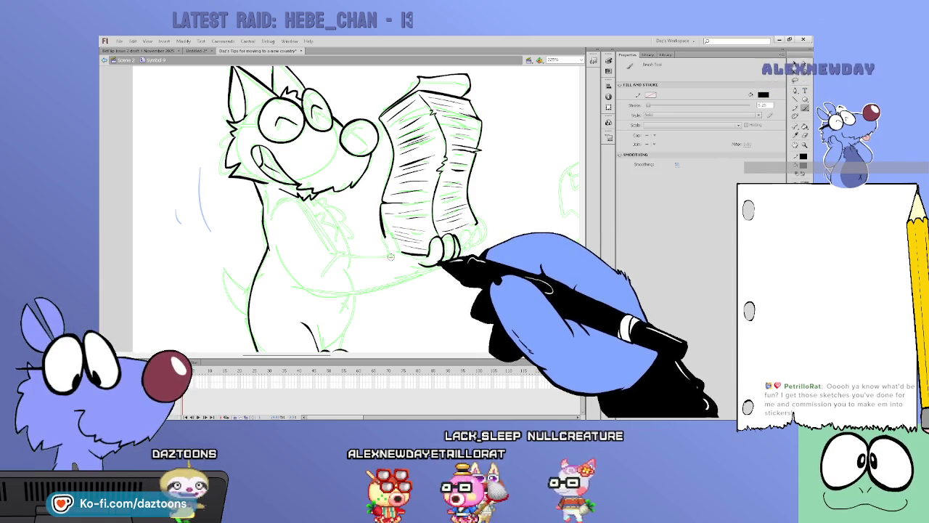
key("b")
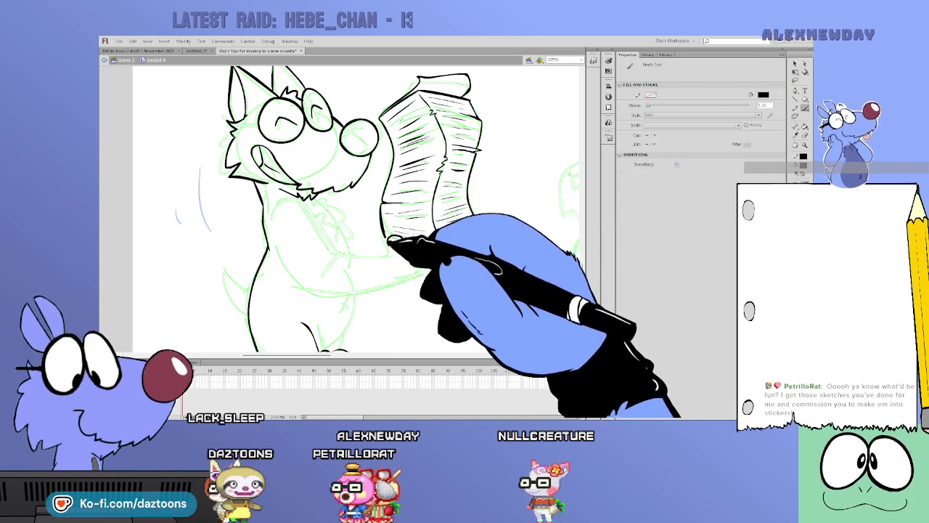
key("v")
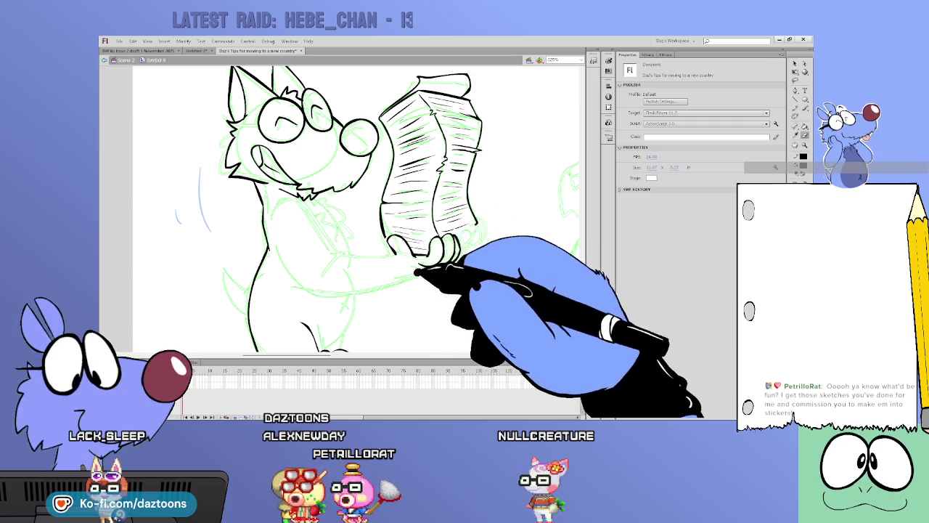
key("b")
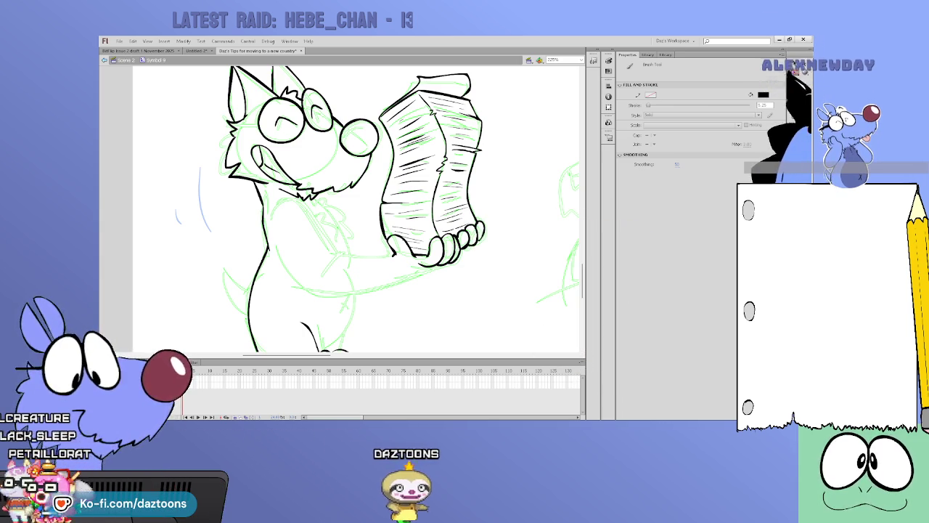
Move the inked paper stack and paw down-left, rotate them clockwise, then ink the holding arm
key("v")
mouse_move(510, 255)
left_mouse_down()
mouse_move(505, 131)
mouse_move(506, 139)
left_mouse_up()
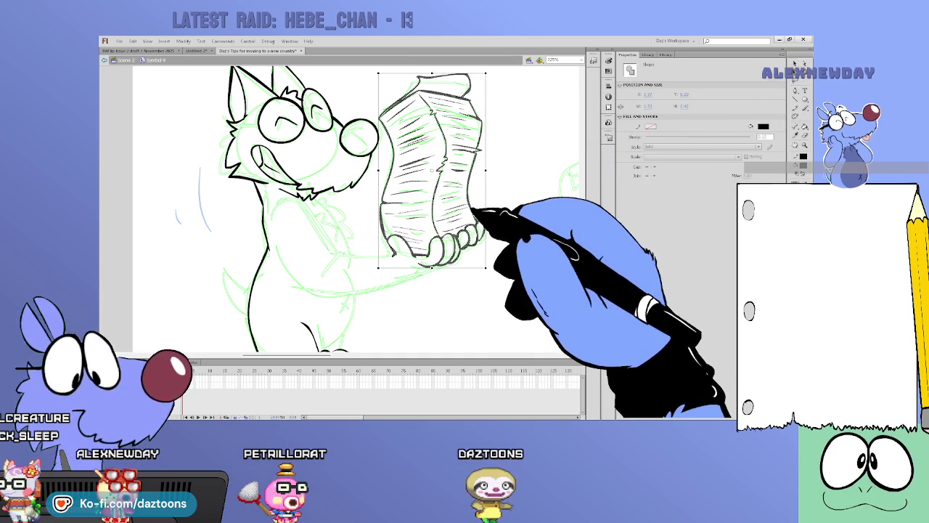
left_click_drag(474, 209, 445, 254)
left_click_drag(479, 108, 496, 135)
left_click_drag(431, 305, 434, 296)
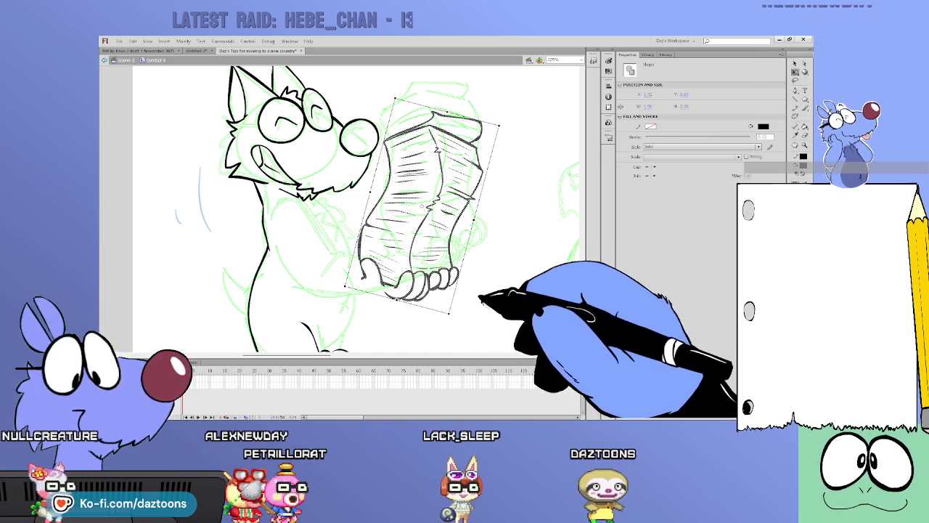
left_click(483, 302)
key("b")
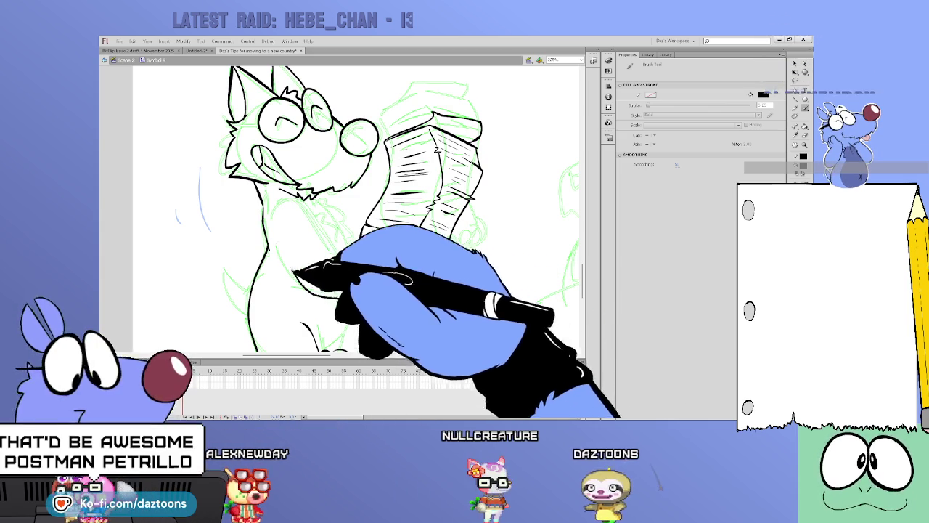
mouse_move(296, 277)
left_mouse_down()
mouse_move(303, 198)
mouse_move(356, 245)
left_mouse_up()
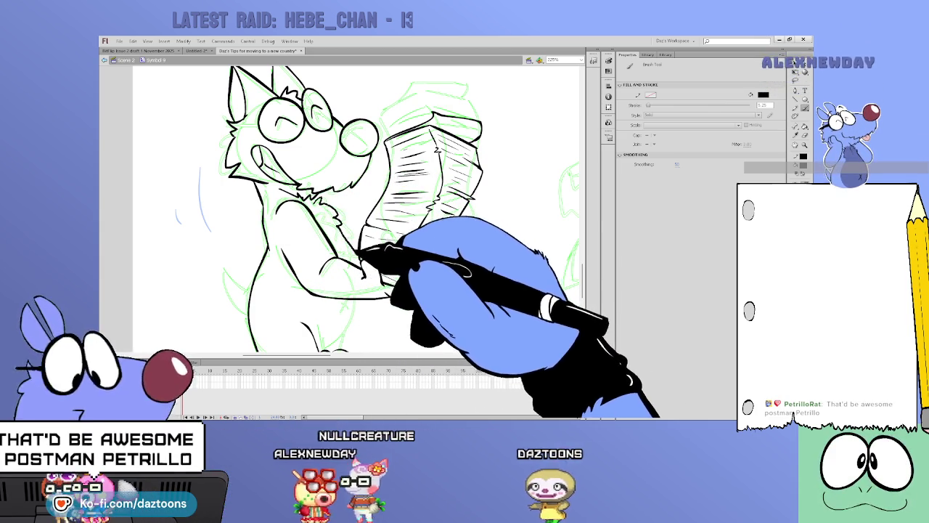
Ink the character's arm, then the lower paw's outline and fingers
scroll(361, 260, "down", 3)
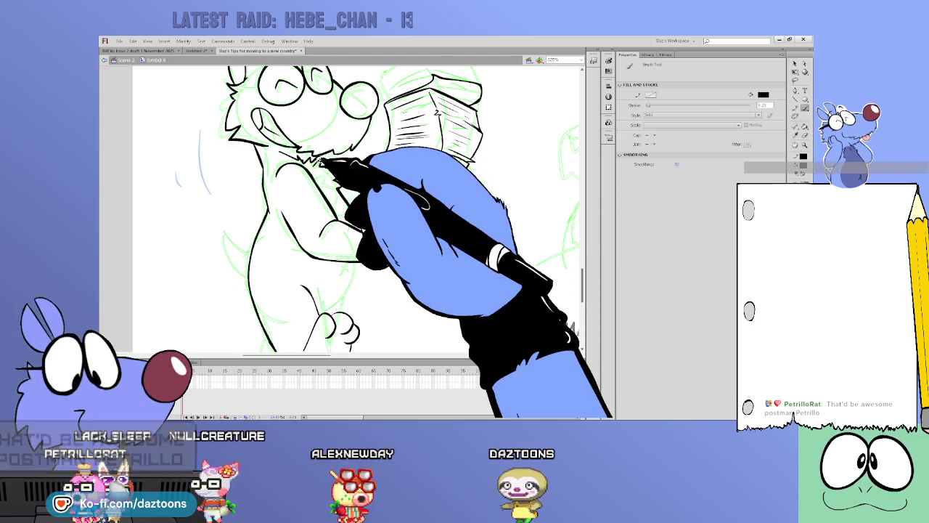
left_click_drag(322, 162, 342, 182)
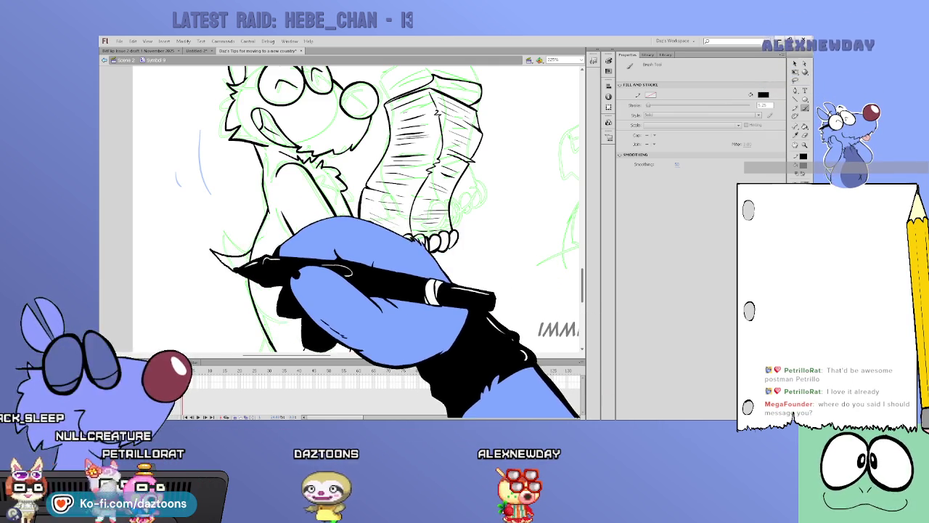
scroll(356, 211, "down", 3)
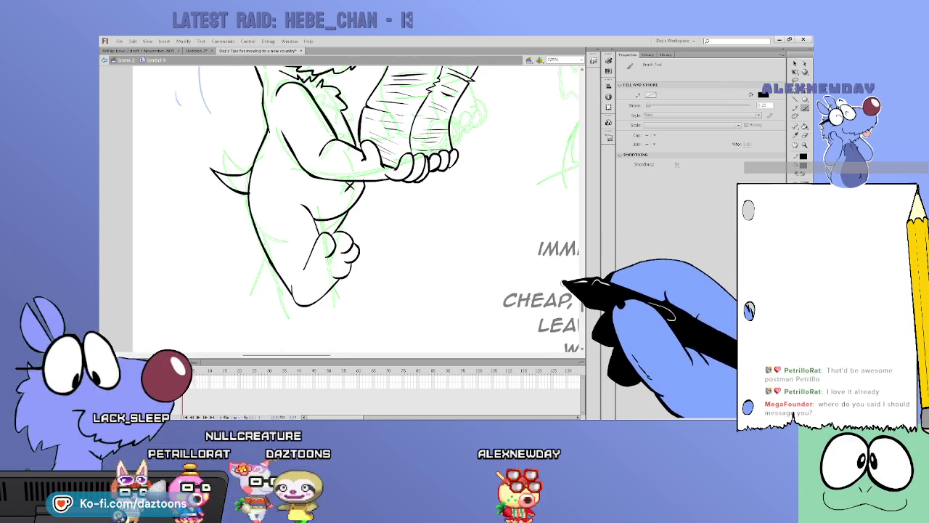
left_click_drag(218, 265, 273, 250)
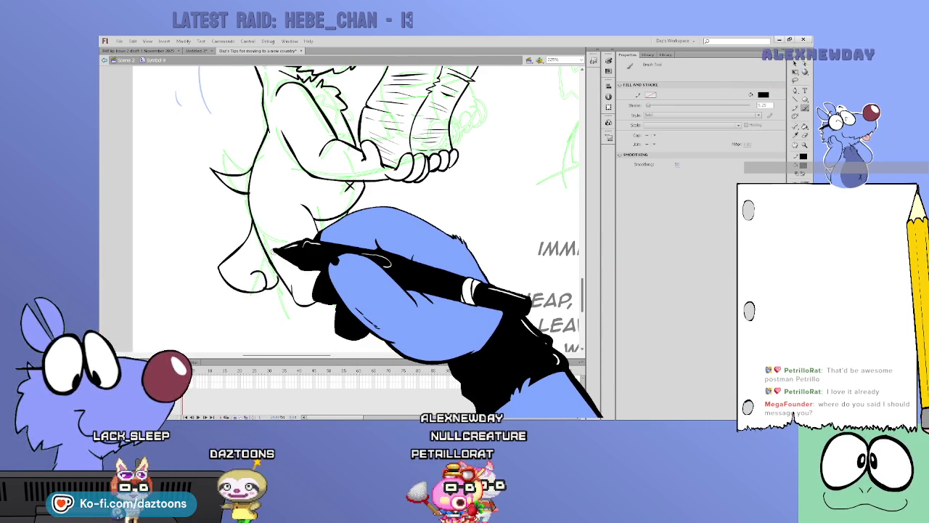
left_click_drag(240, 290, 283, 254)
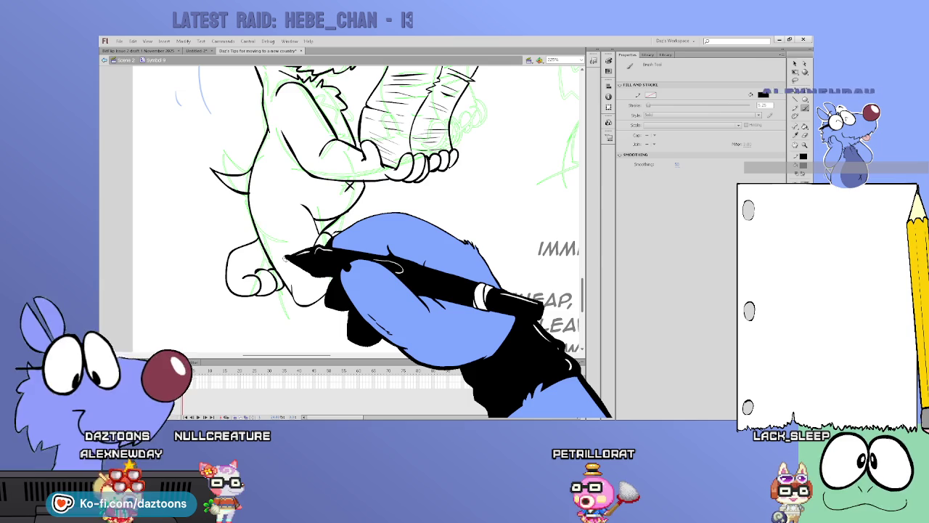
Trace the left character's leg, rump and back leg outlines over the green sketch
key("v")
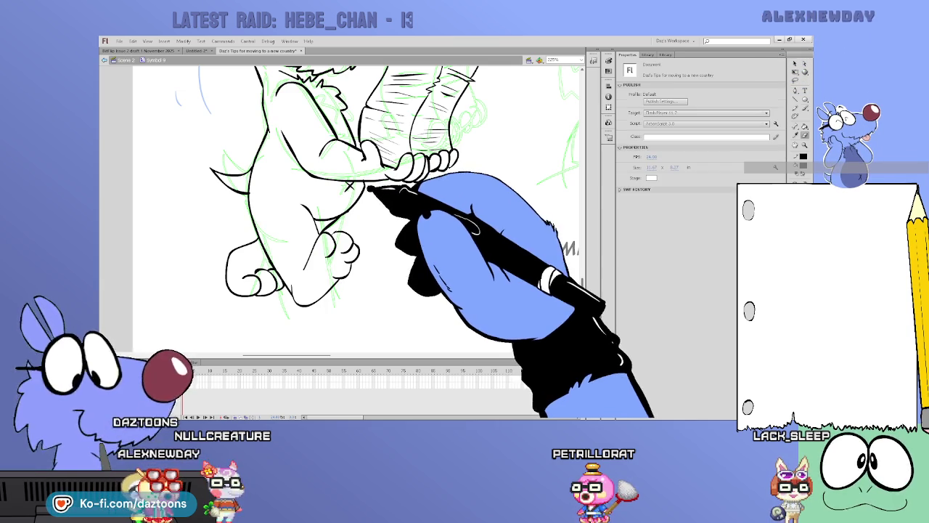
key("b")
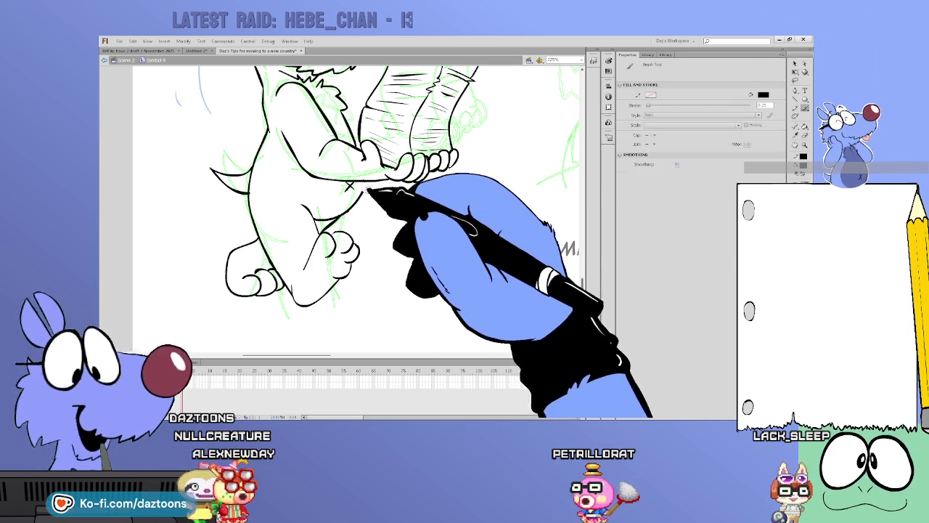
key("v")
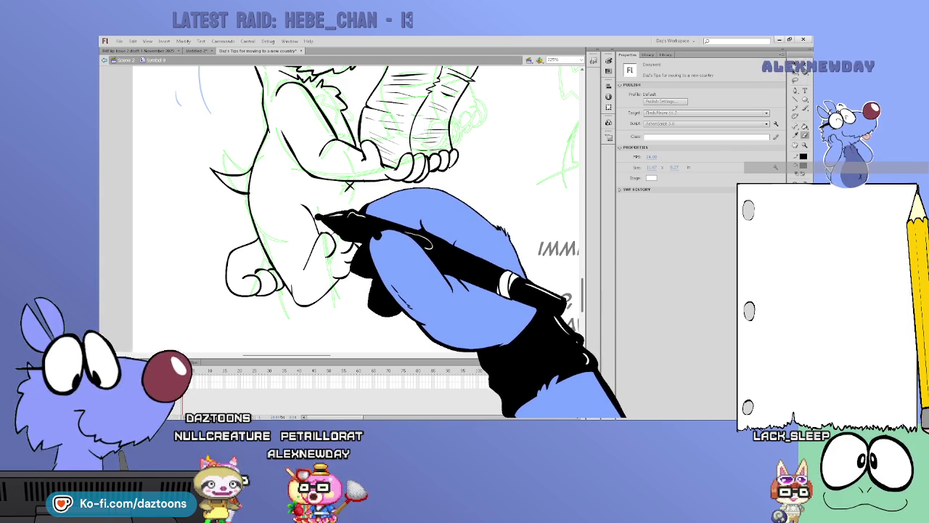
key("b")
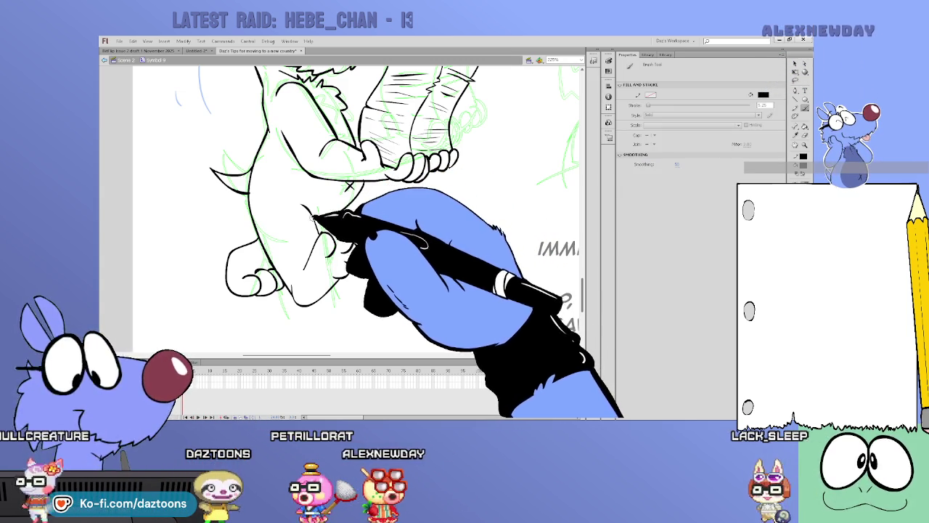
key("v")
key("b")
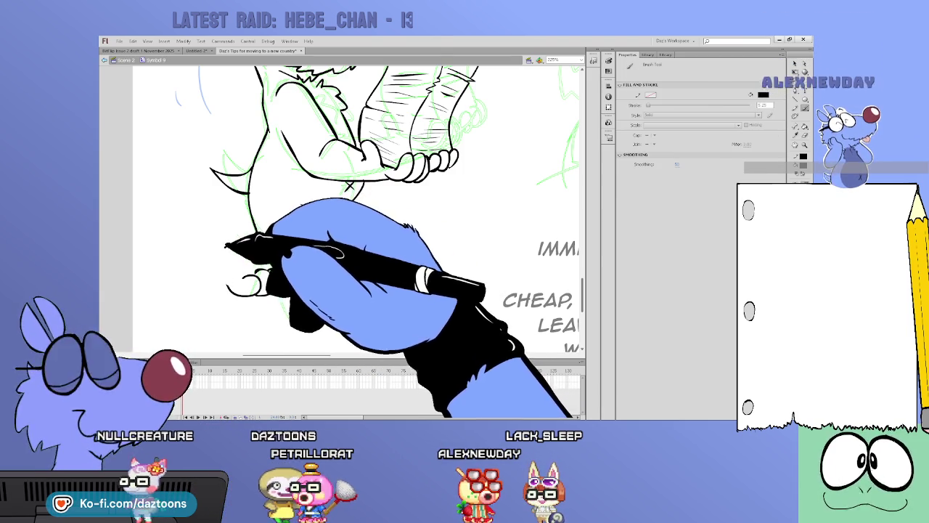
left_click_drag(309, 214, 243, 292)
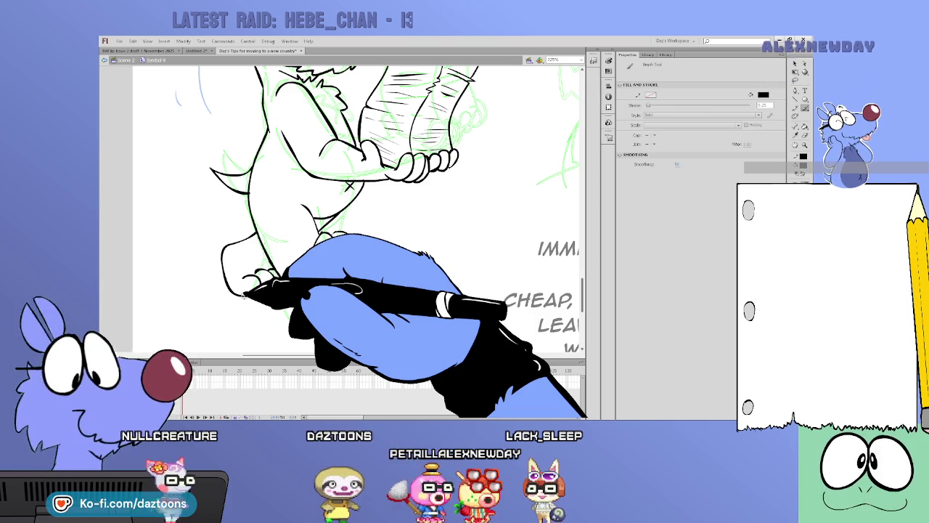
left_click_drag(243, 294, 335, 243)
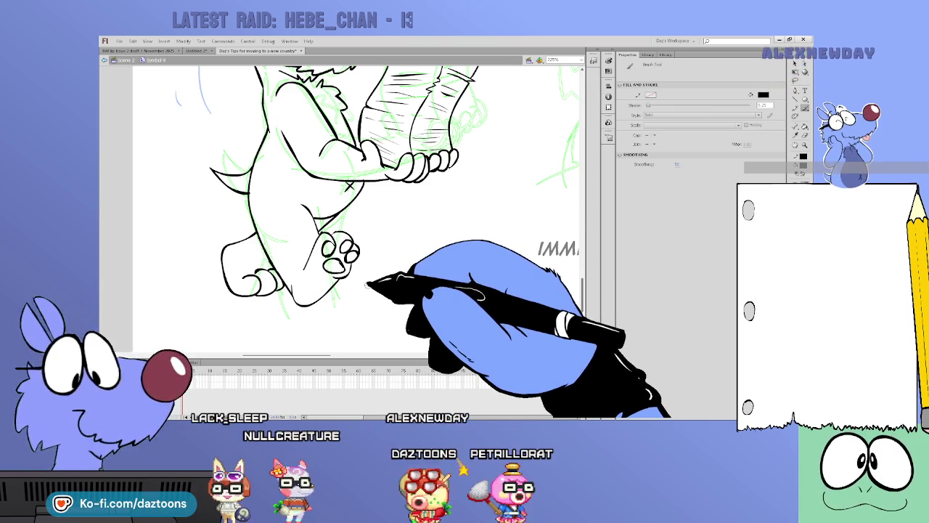
scroll(559, 247, "up", 3)
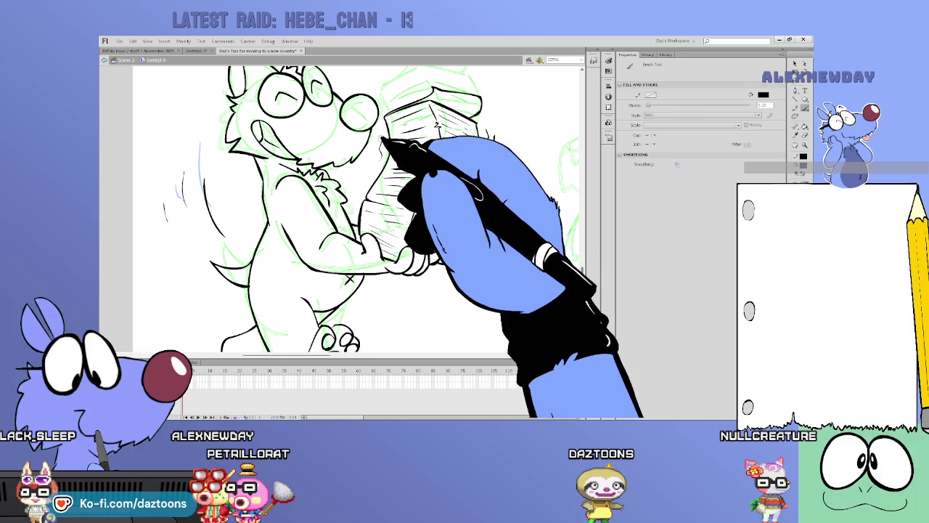
Ink the lawyer's head outline, eye, nose, round glasses and hair tuft
left_click(365, 356)
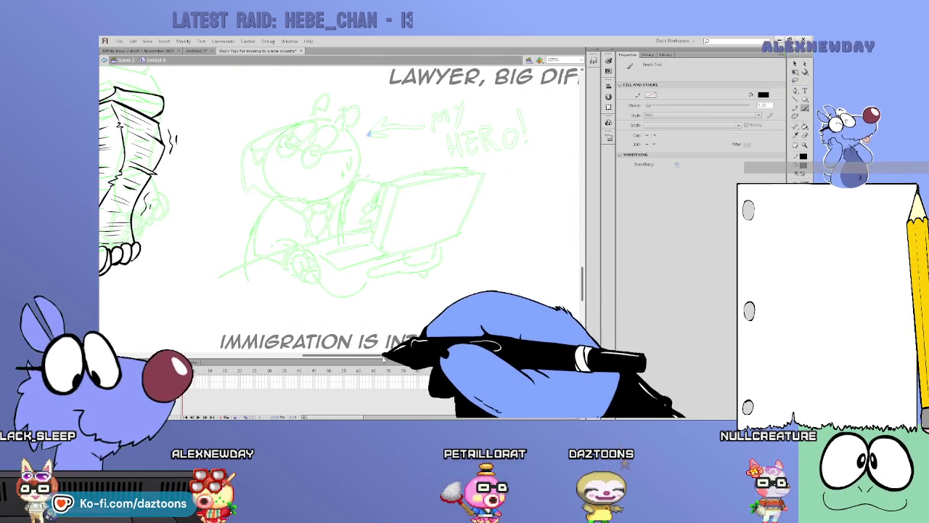
left_click_drag(385, 360, 376, 359)
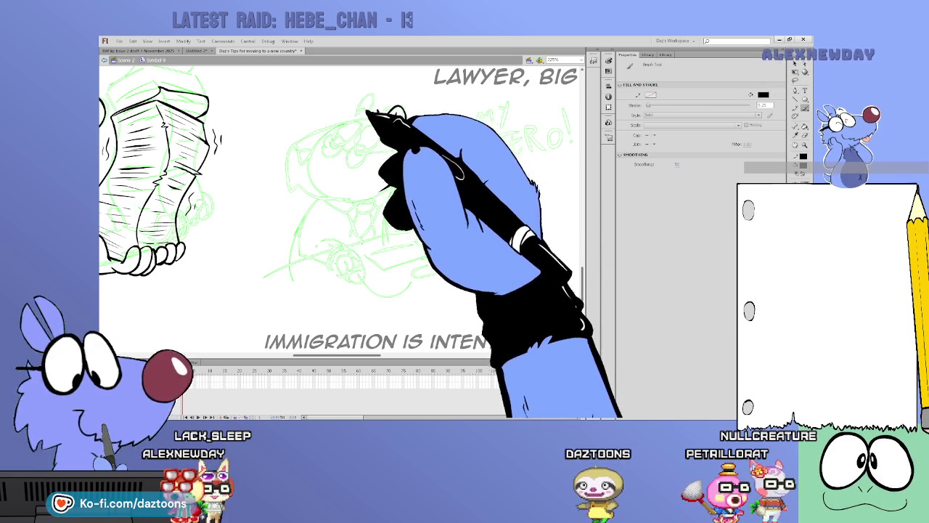
mouse_move(366, 117)
left_mouse_down()
mouse_move(322, 129)
mouse_move(290, 155)
mouse_move(294, 182)
left_mouse_up()
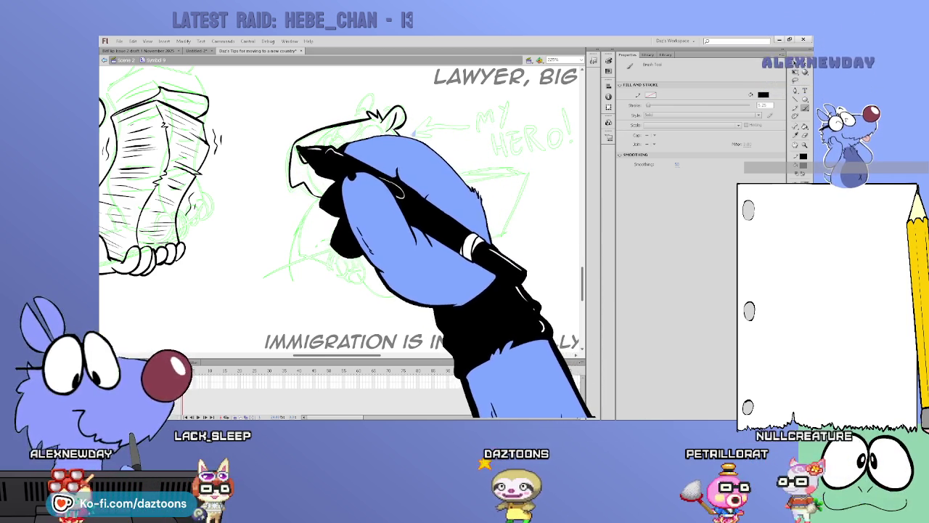
left_click_drag(305, 161, 359, 161)
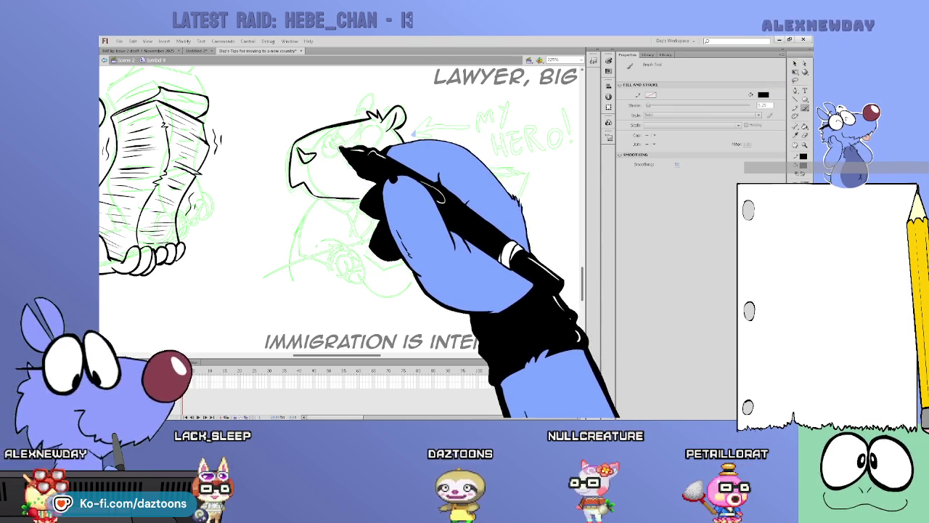
left_click_drag(333, 138, 401, 155)
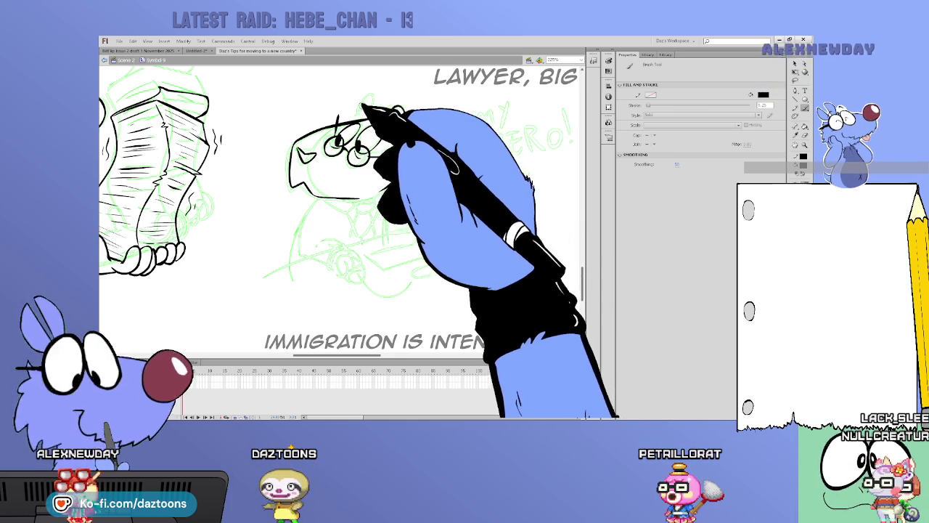
left_click_drag(359, 116, 381, 100)
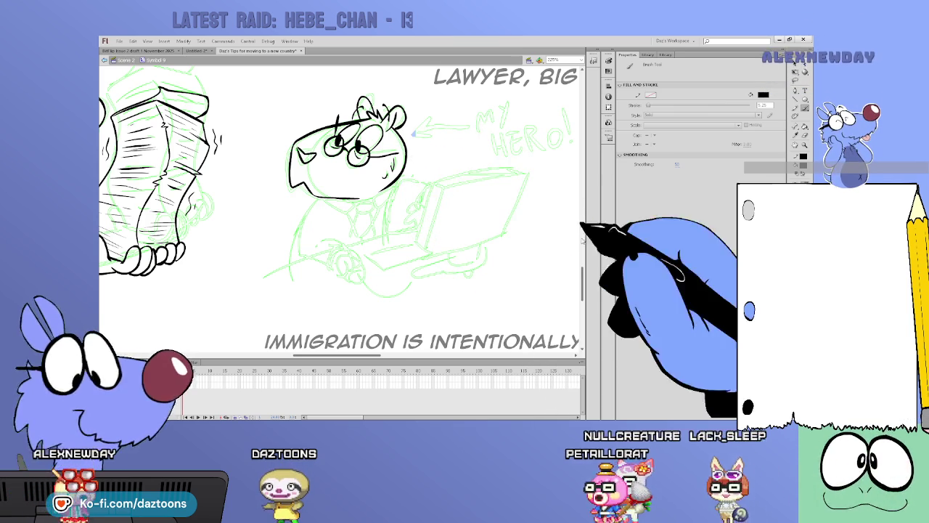
scroll(583, 279, "down", 3)
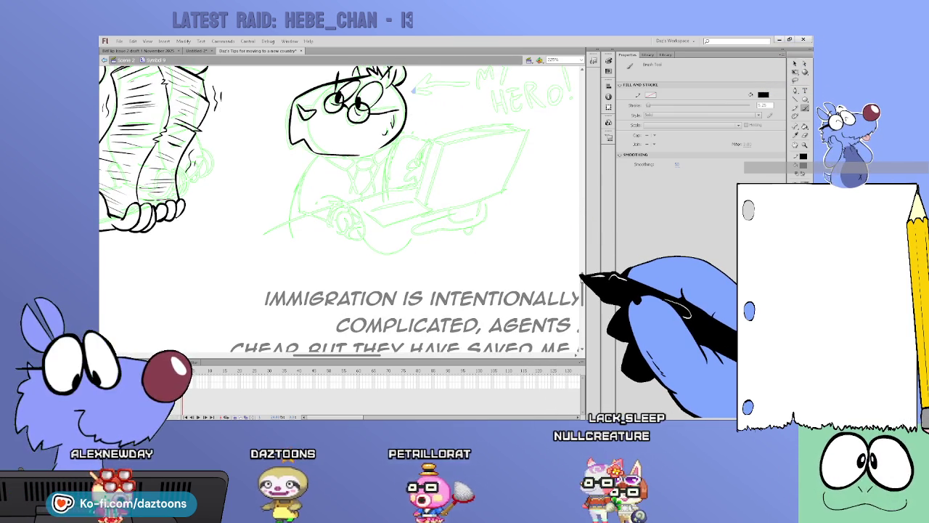
Outline the lawyer's hand holding the phone
left_click_drag(409, 164, 419, 167)
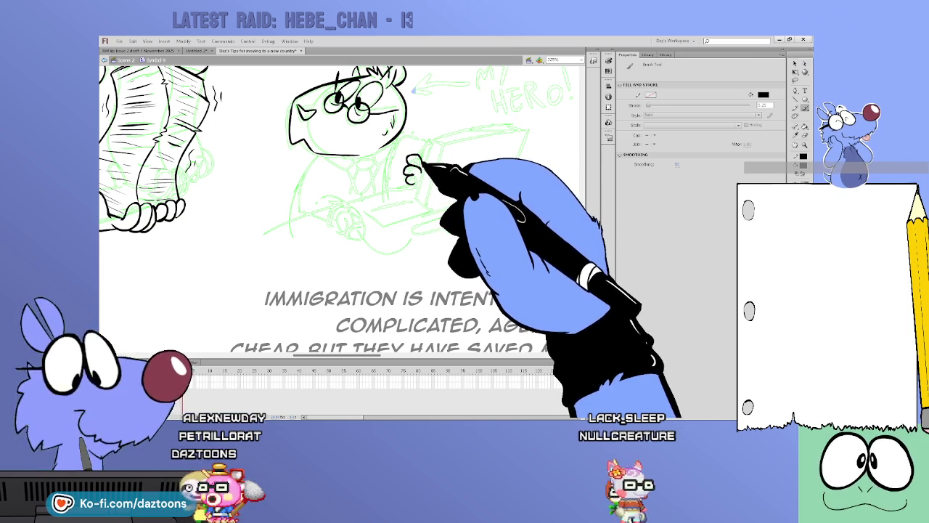
left_click_drag(436, 141, 400, 182)
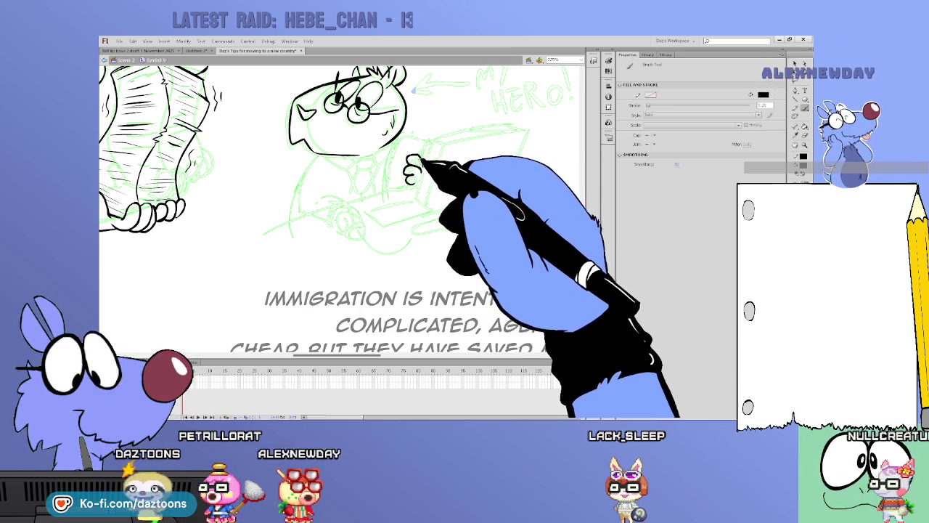
left_click_drag(426, 151, 410, 192)
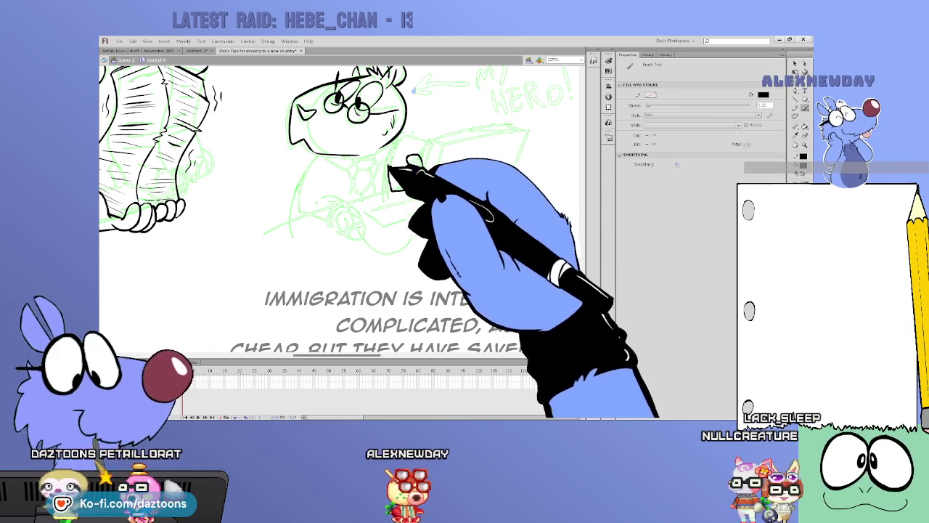
left_click_drag(415, 186, 411, 139)
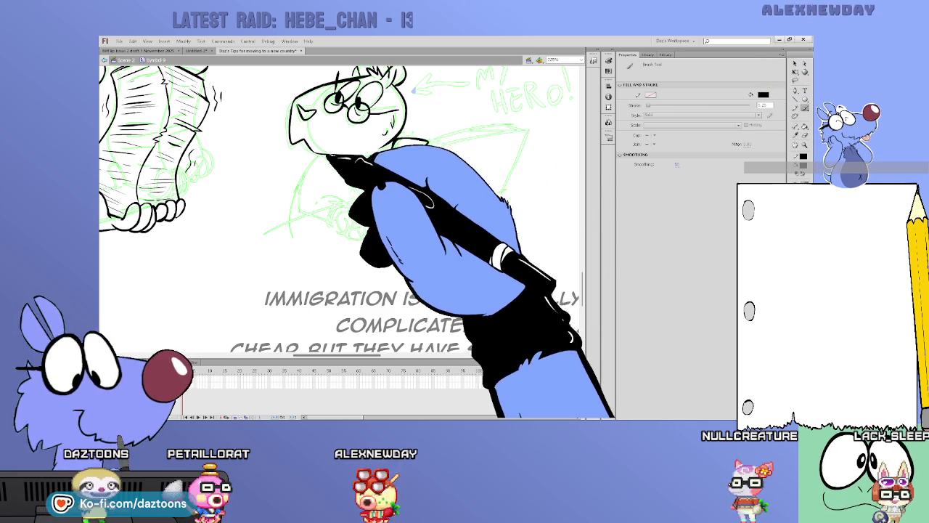
Ink the lawyer's collar, mouse cord, laptop lid top edge and the desk's left edge
left_click_drag(349, 171, 314, 152)
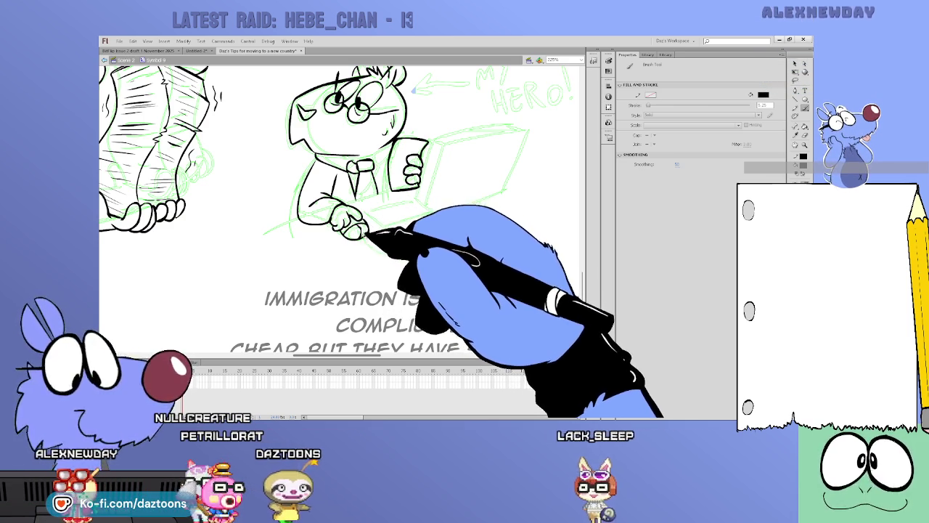
mouse_move(365, 240)
left_mouse_down()
mouse_move(413, 242)
mouse_move(431, 267)
left_mouse_up()
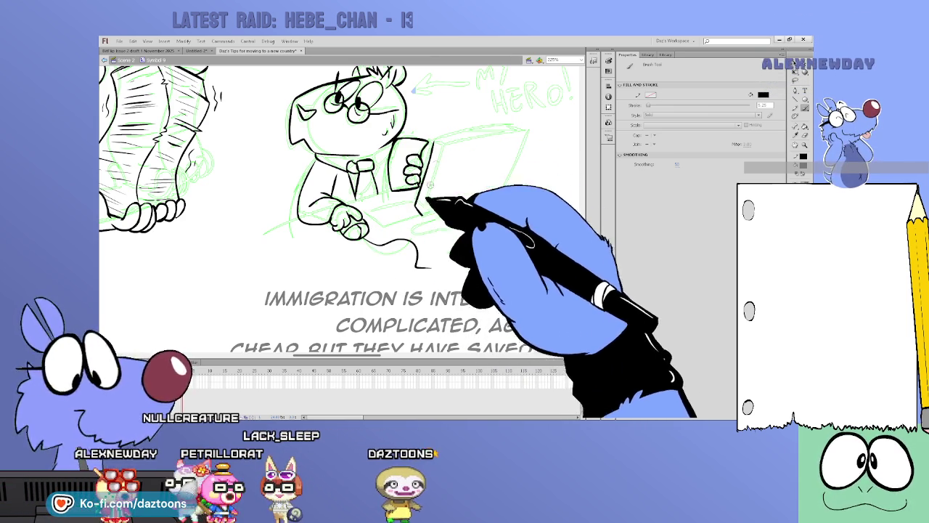
mouse_move(438, 142)
left_mouse_down()
mouse_move(520, 126)
mouse_move(517, 178)
mouse_move(501, 193)
left_mouse_up()
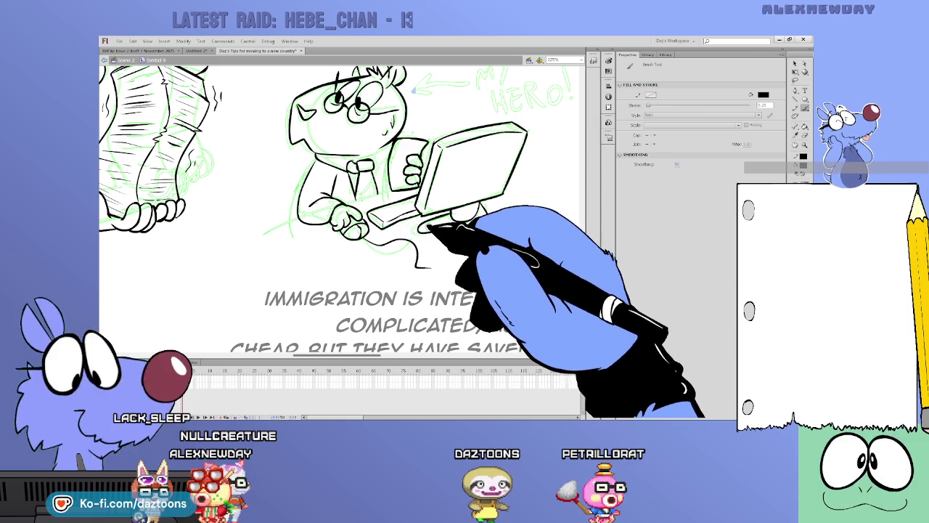
left_click_drag(320, 218, 248, 238)
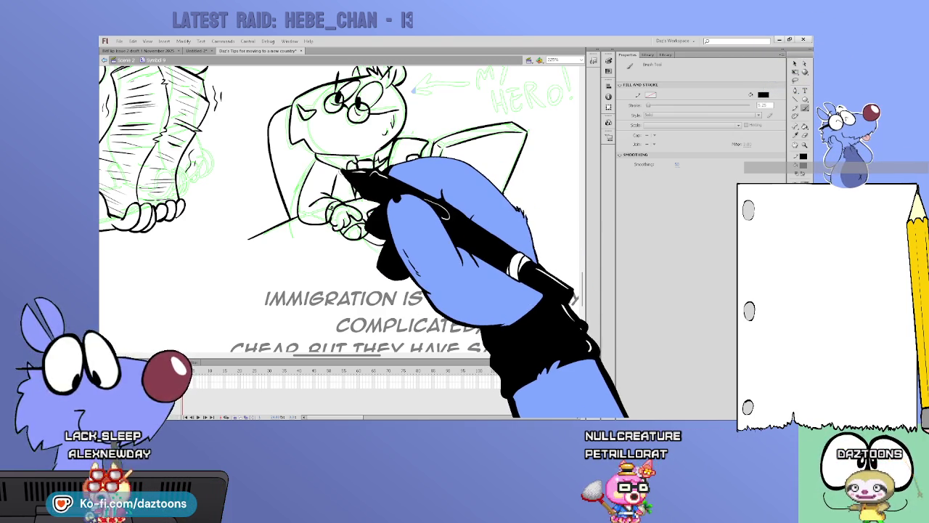
Ink an arrow pointing at the lawyer and letter 'MY HERO!' beside it, then zoom out
scroll(341, 211, "up", 3)
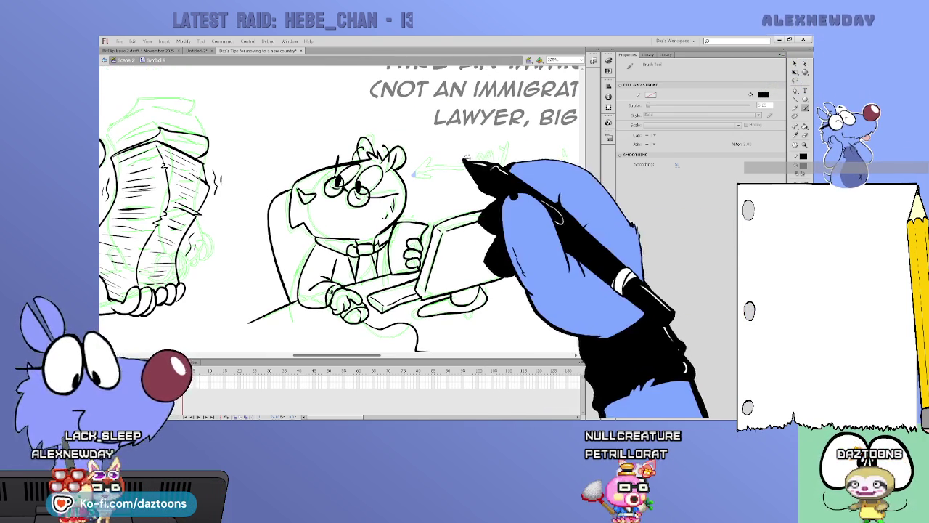
left_click_drag(470, 164, 424, 173)
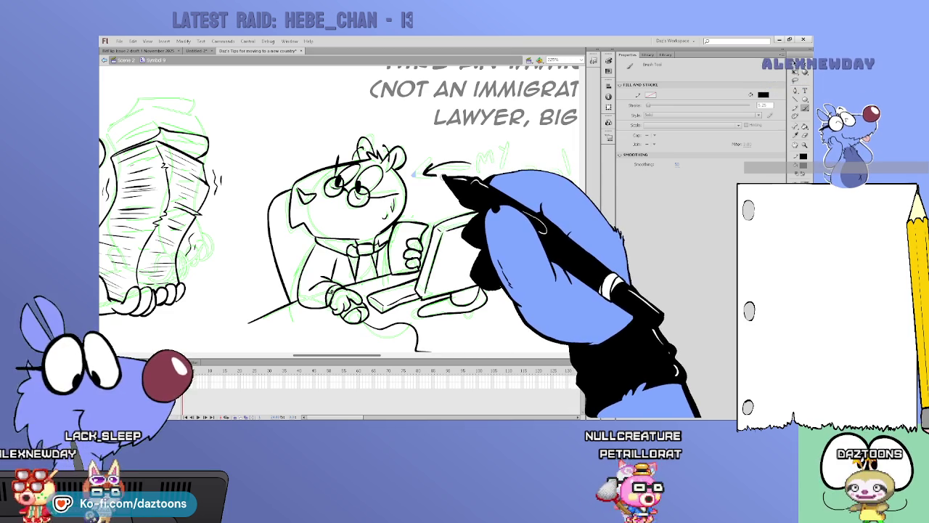
mouse_move(486, 166)
left_mouse_down()
mouse_move(512, 164)
mouse_move(494, 193)
mouse_move(528, 194)
mouse_move(541, 180)
mouse_move(543, 193)
mouse_move(544, 174)
mouse_move(557, 183)
left_mouse_up()
left_click(556, 191)
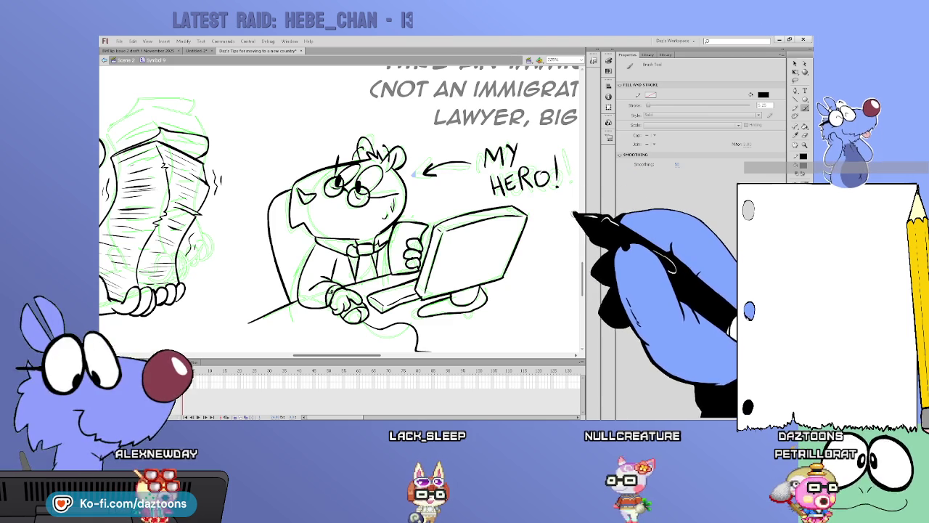
left_click_drag(372, 355, 342, 355)
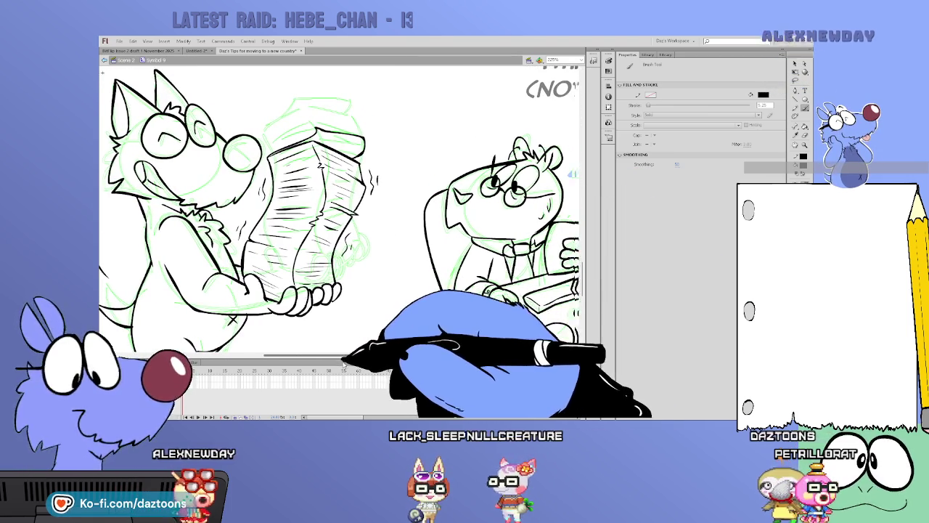
key("ctrl+minus")
key("ctrl+minus")
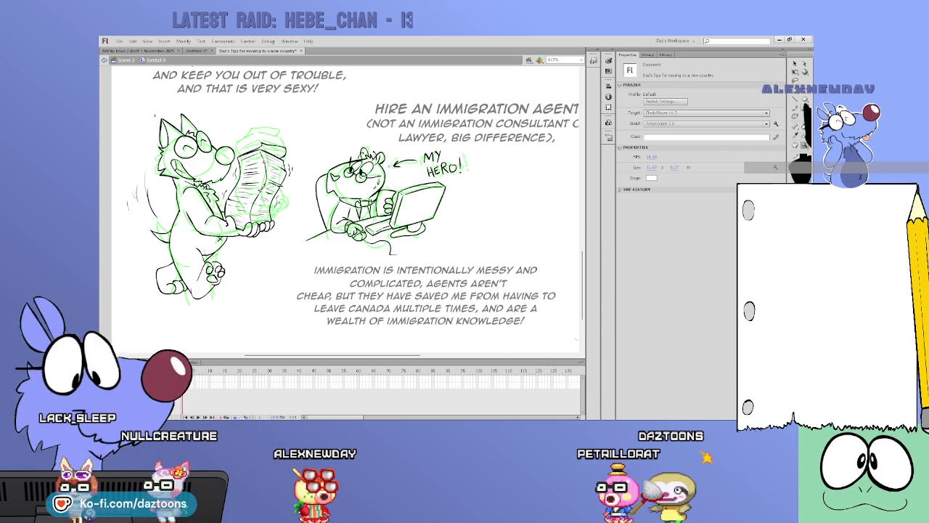
Ink the desk's diagonal front edge and extend its left edge further down
key("b")
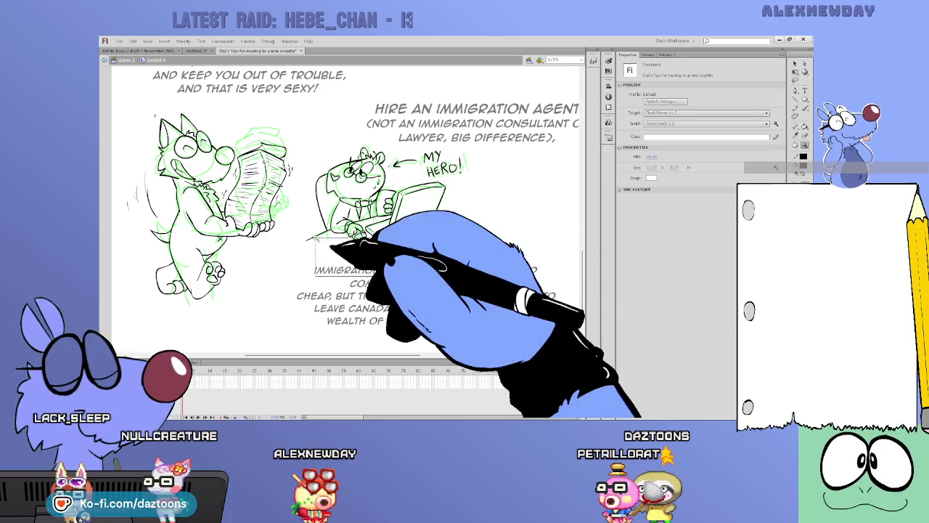
key("ctrl+equal")
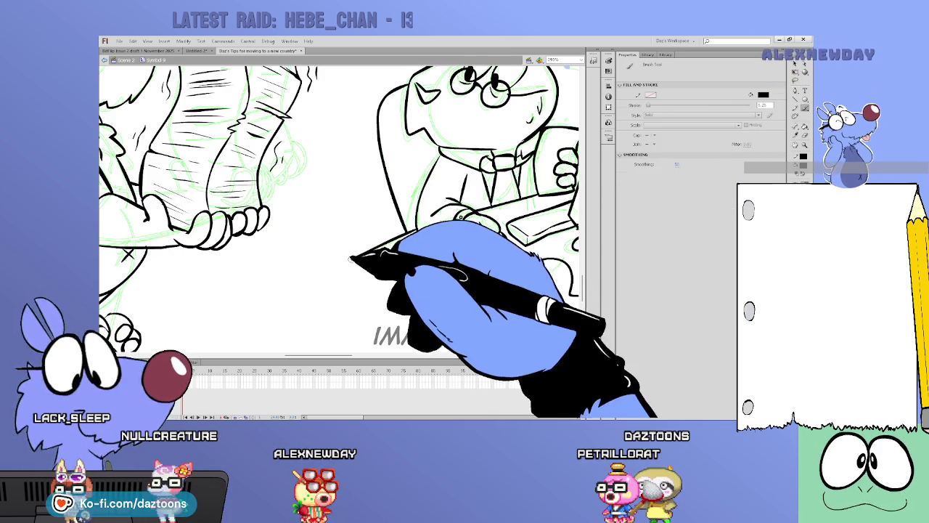
left_click_drag(352, 258, 475, 310)
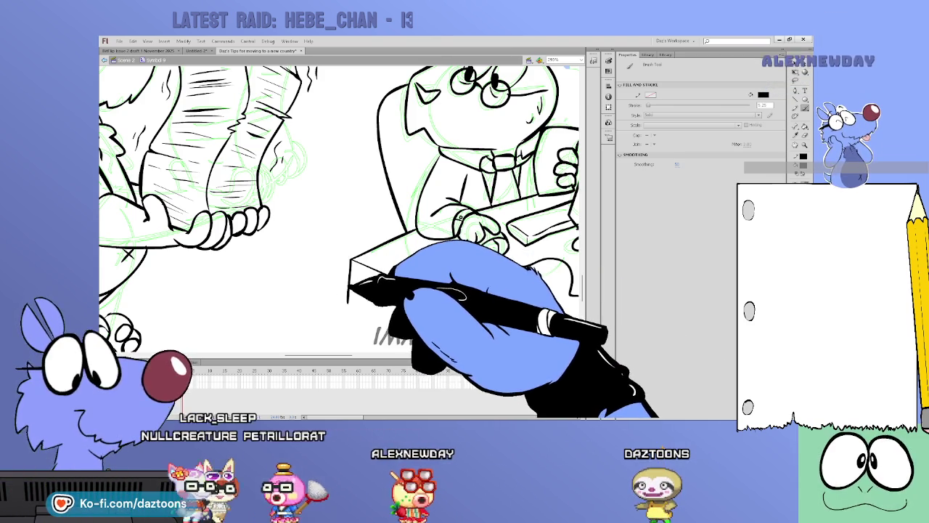
left_click_drag(347, 304, 348, 324)
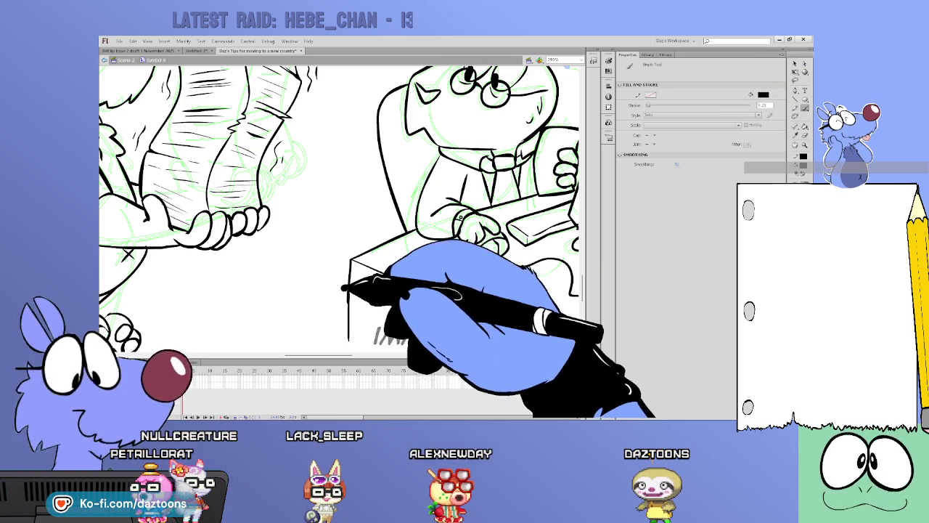
key("v")
key("b")
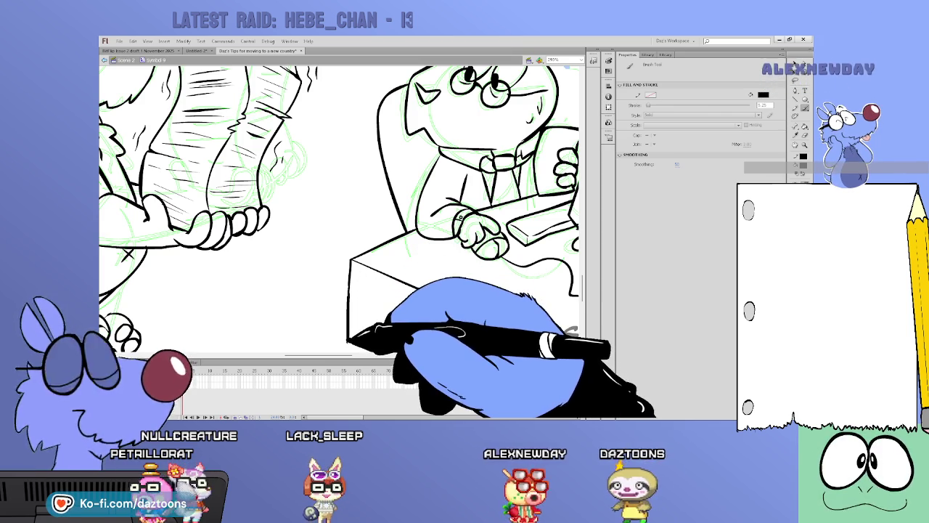
scroll(342, 210, "down", 3)
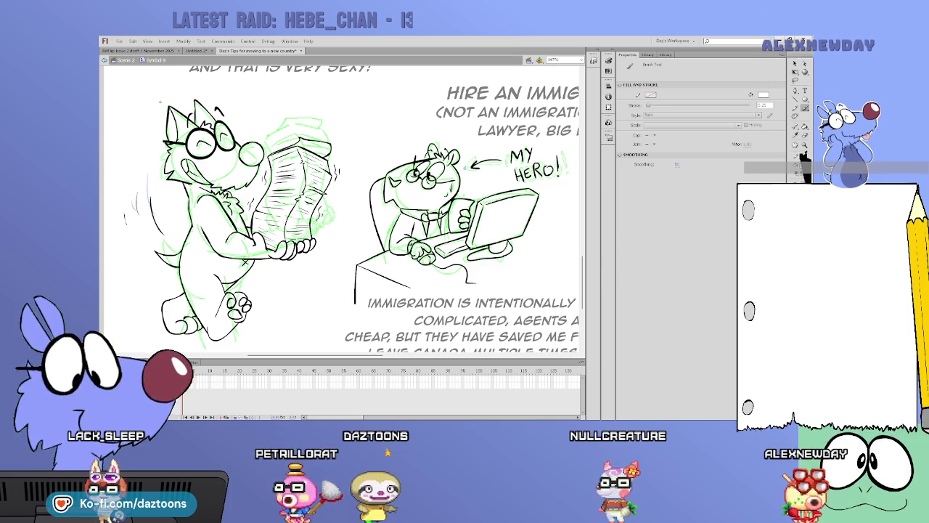
Switch to the Paint Bucket tool and scroll around the stage to review the other panels
key("k")
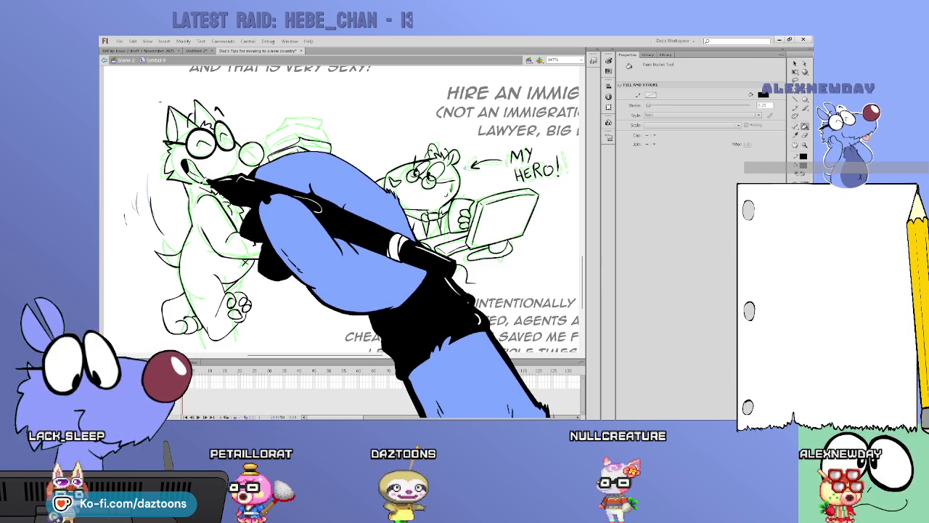
key(".")
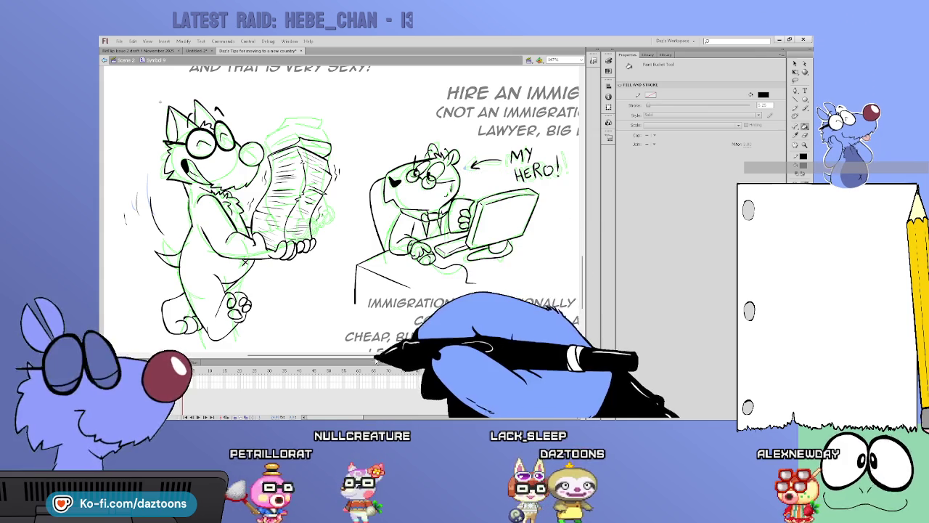
scroll(342, 210, "right", 5)
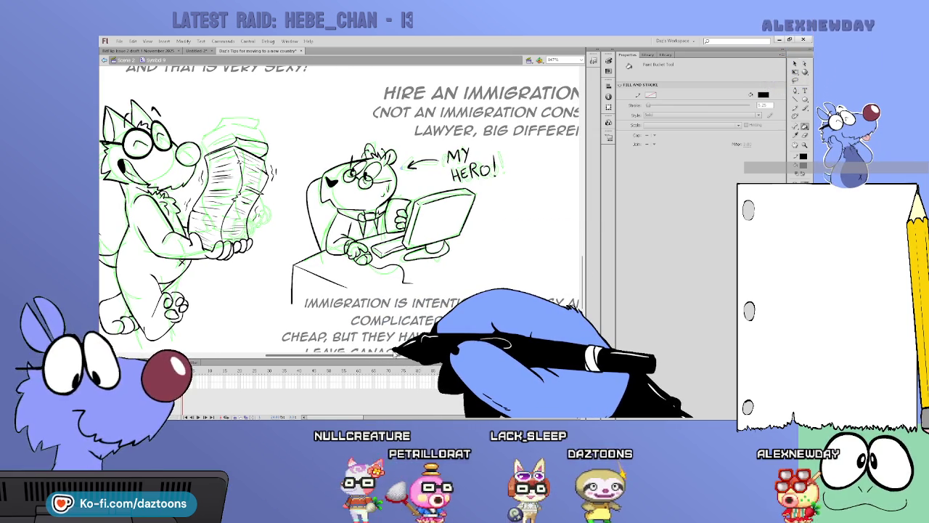
scroll(341, 210, "up", 3)
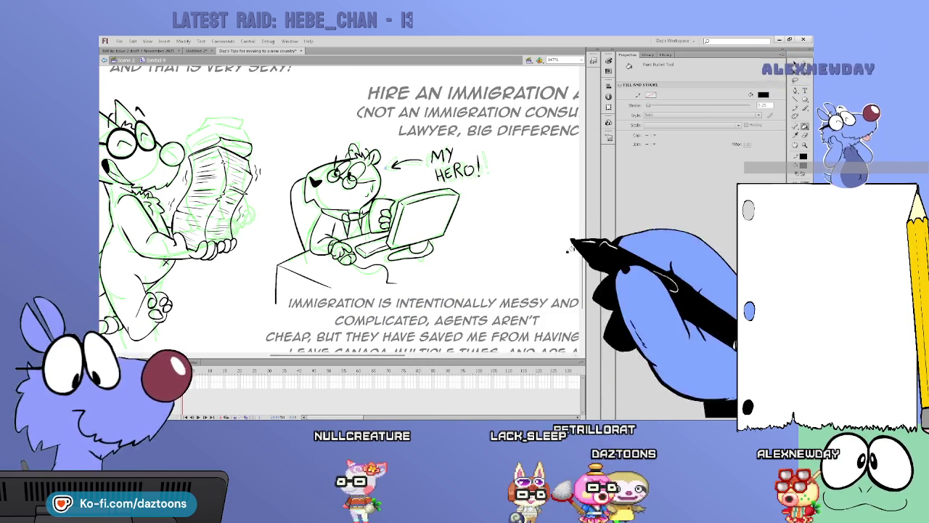
scroll(341, 211, "down", 10)
scroll(341, 211, "down", 2)
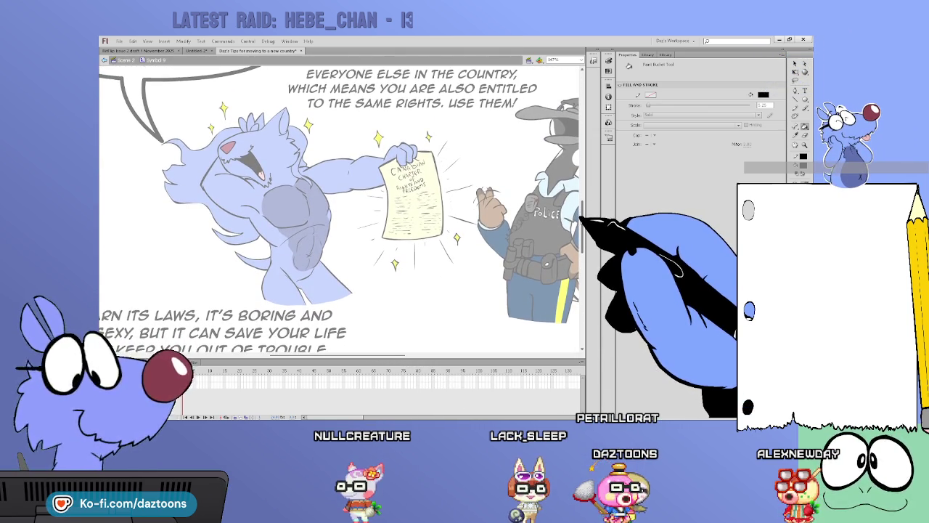
scroll(342, 211, "down", 1)
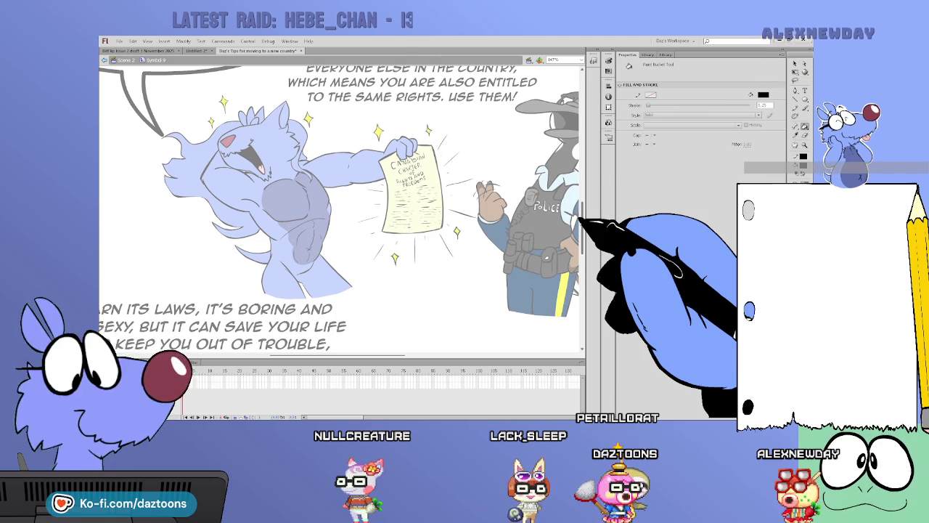
scroll(341, 210, "down", 1)
scroll(341, 211, "down", 1)
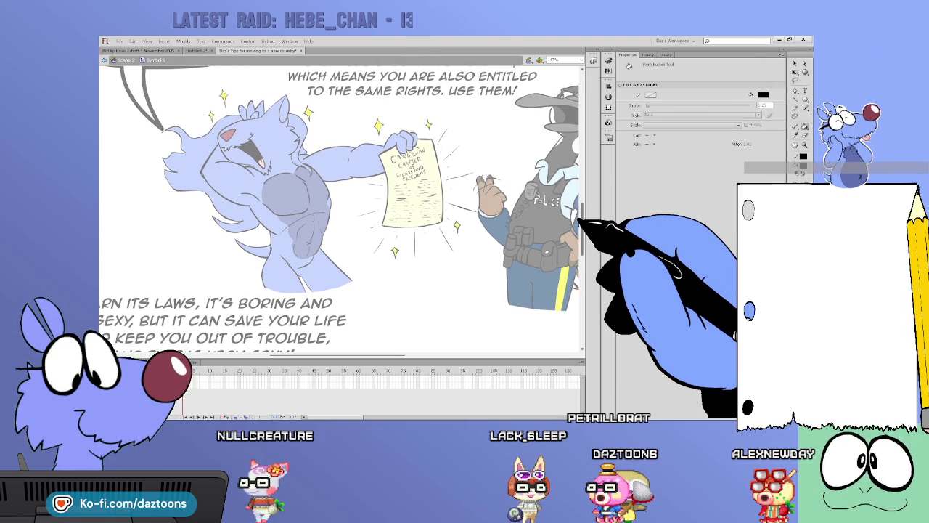
scroll(342, 211, "down", 1)
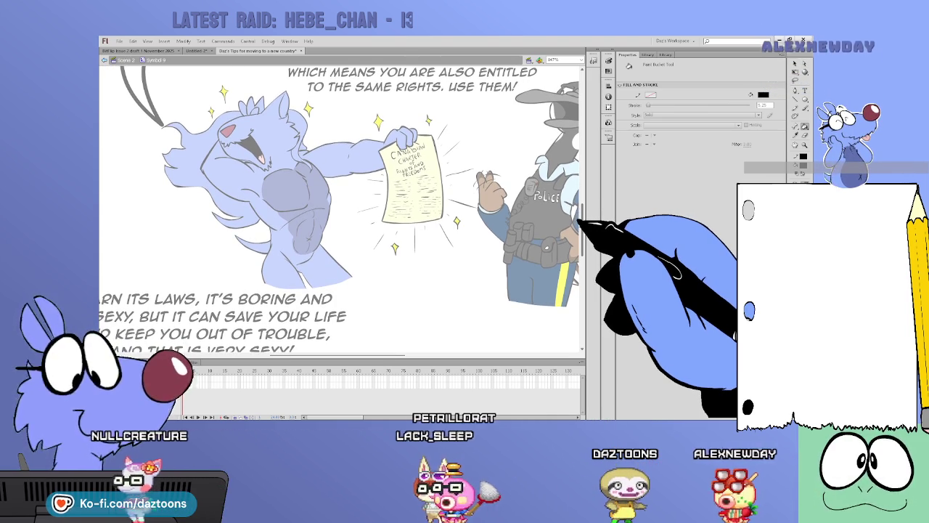
scroll(341, 211, "down", 3)
scroll(341, 210, "down", 4)
scroll(341, 210, "down", 2)
scroll(341, 211, "up", 1)
scroll(341, 210, "down", 1)
scroll(341, 211, "down", 5)
scroll(341, 211, "down", 3)
scroll(581, 313, "up", 5)
scroll(581, 312, "up", 1)
scroll(581, 312, "down", 1)
mouse_move(392, 357)
left_mouse_down()
mouse_move(435, 357)
mouse_move(336, 358)
left_mouse_up()
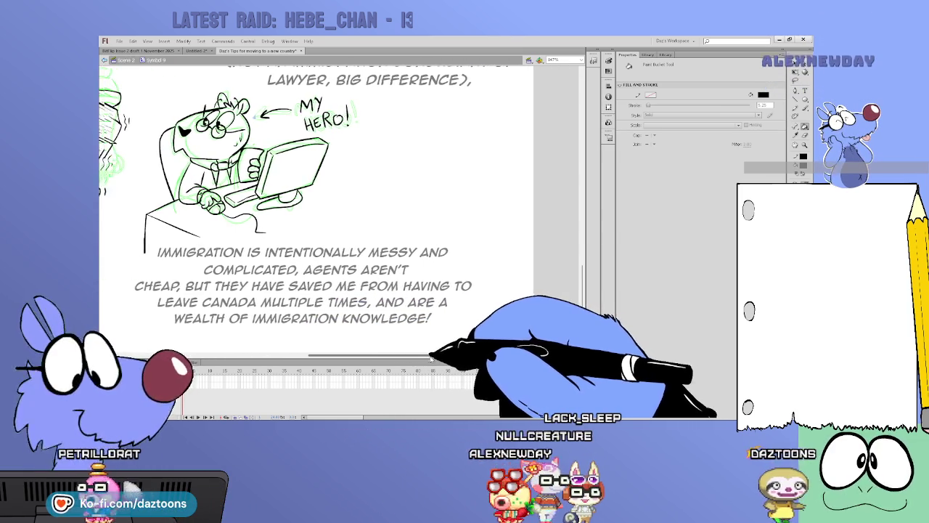
left_click_drag(583, 280, 583, 258)
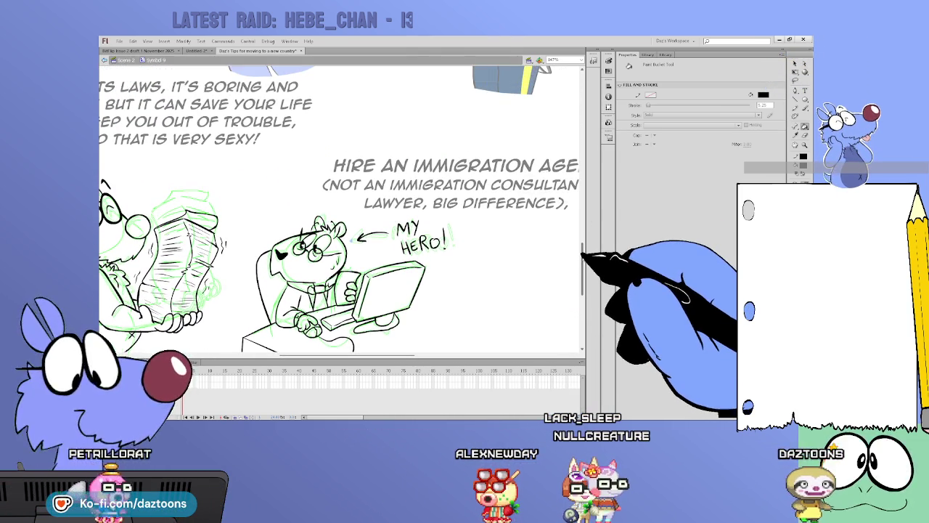
mouse_move(394, 356)
left_mouse_down()
mouse_move(411, 356)
mouse_move(403, 357)
left_mouse_up()
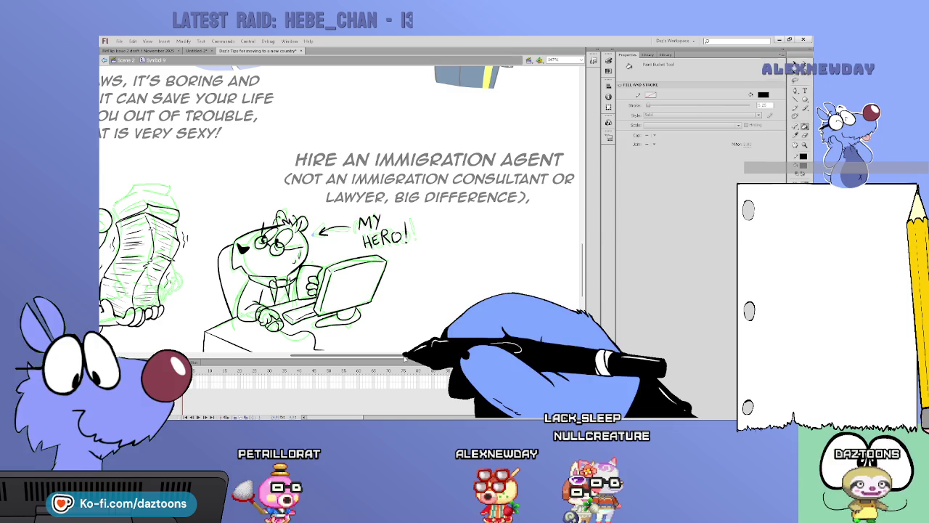
Return to the main scene and duplicate the 'Hire an immigration agent' caption below the original
key("v")
double_click(501, 263)
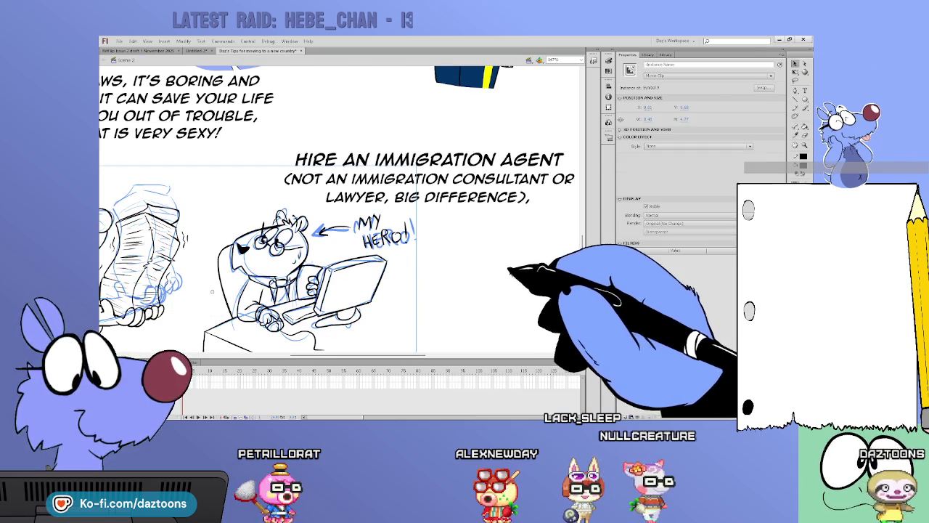
left_click(564, 185)
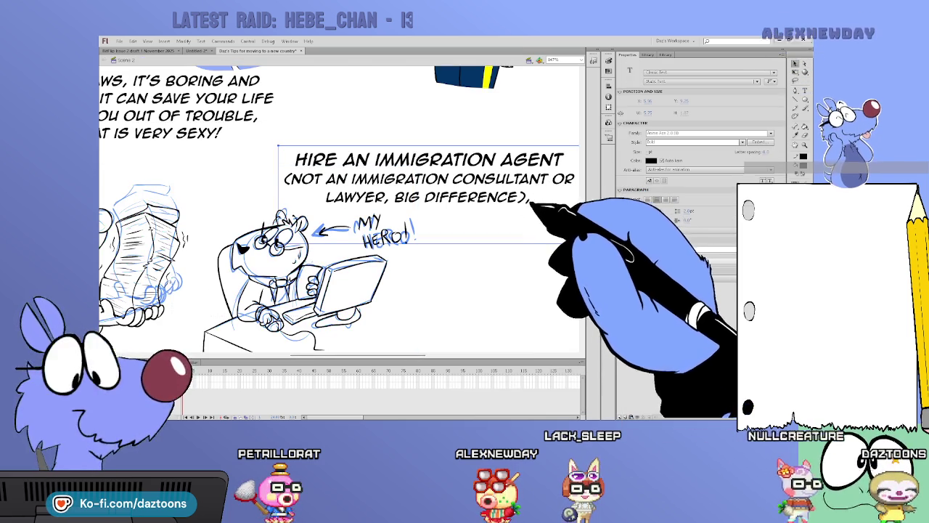
key("ctrl+d")
mouse_move(530, 205)
left_mouse_down()
mouse_move(421, 197)
mouse_move(483, 373)
mouse_move(509, 298)
left_mouse_up()
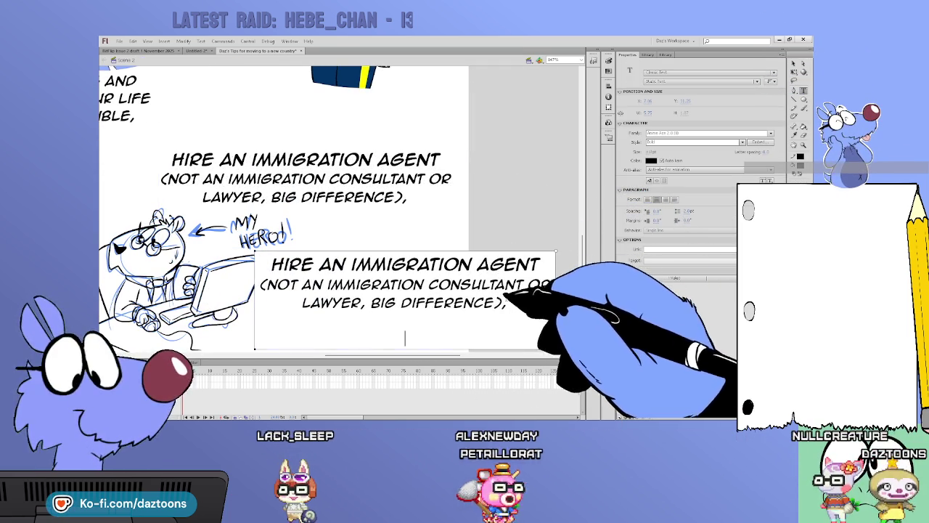
Replace the copy's text with '- Up to date information on immigration and border policy.'
left_click(405, 337)
key("ctrl+a")
key("Delete")
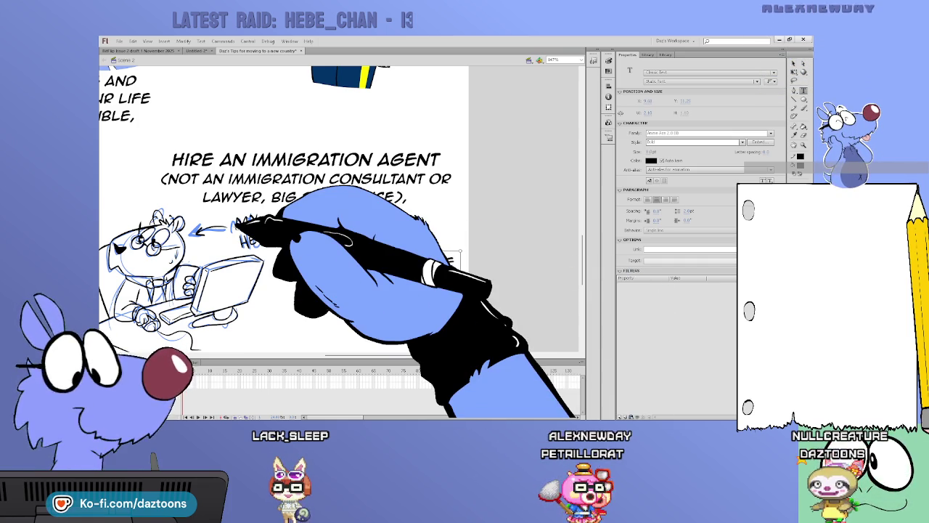
type("RMATION")
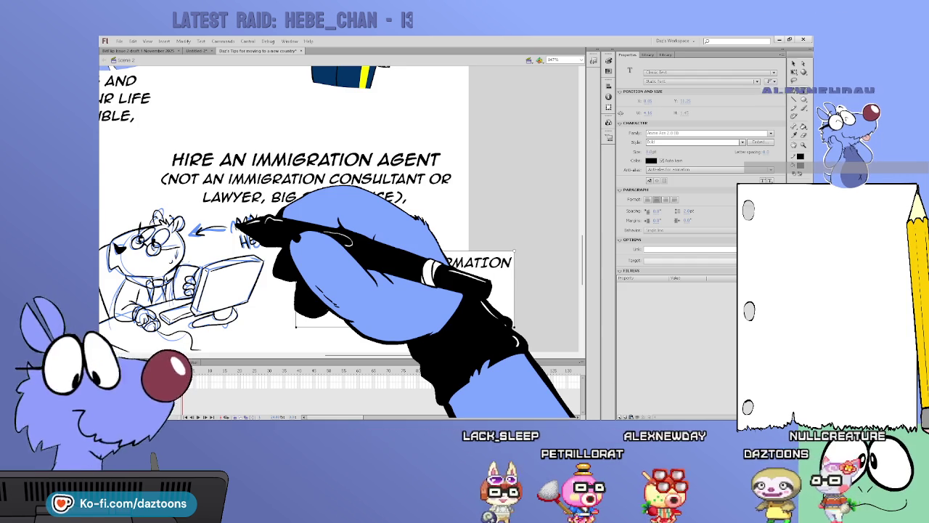
type("B")
type(" POLICY.")
key("Return")
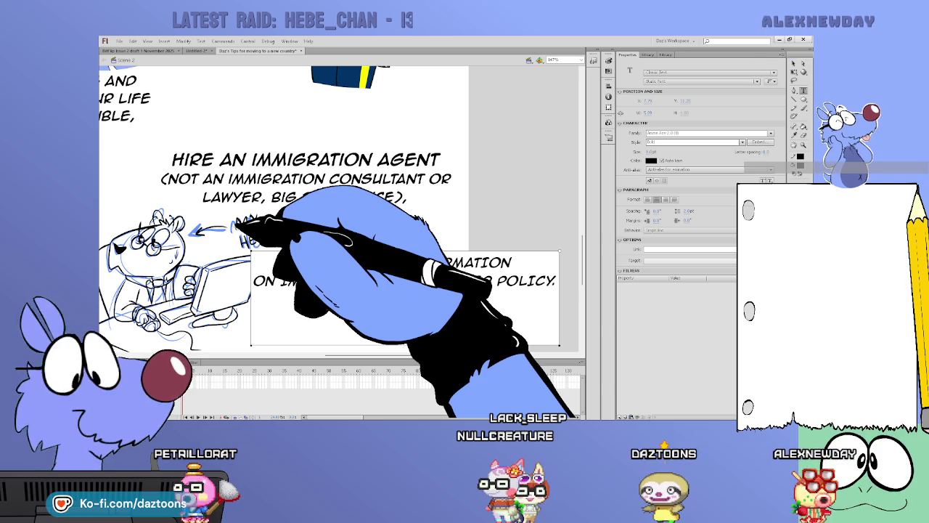
left_click_drag(556, 297, 256, 261)
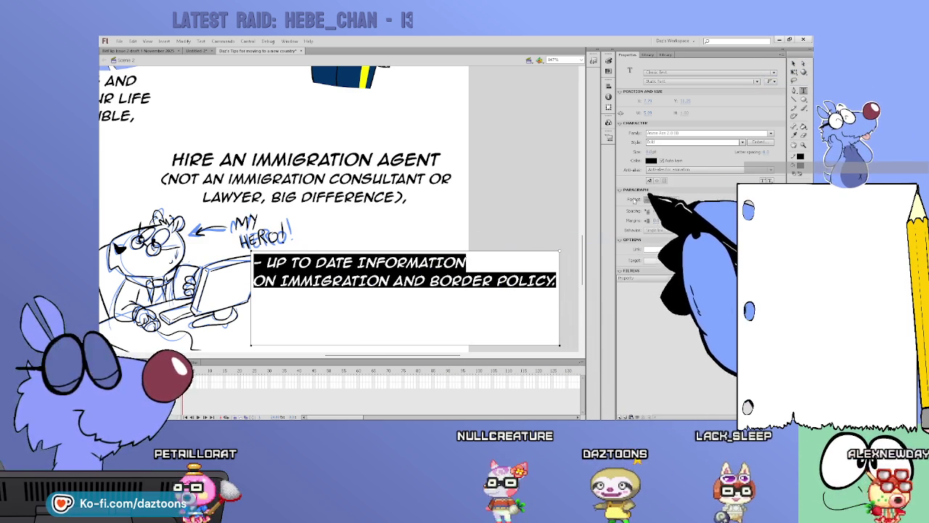
left_click(556, 282)
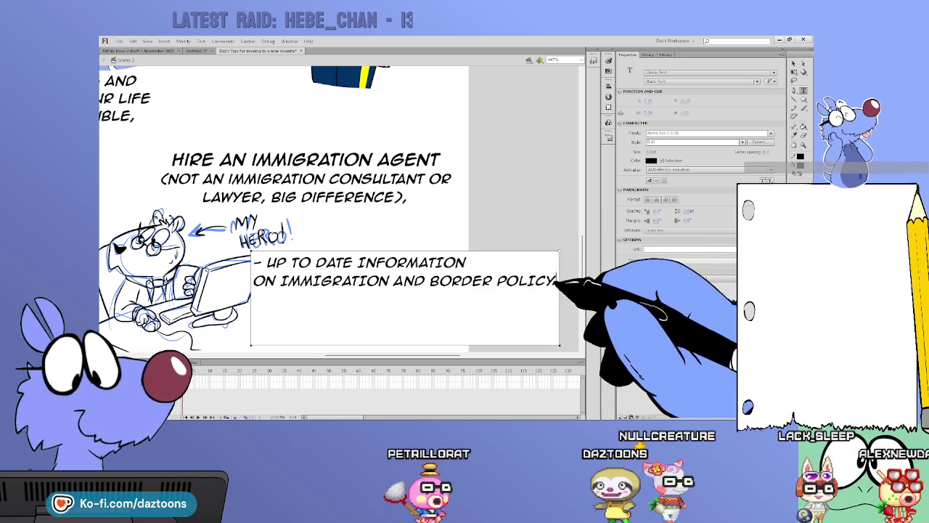
left_click_drag(557, 283, 197, 231)
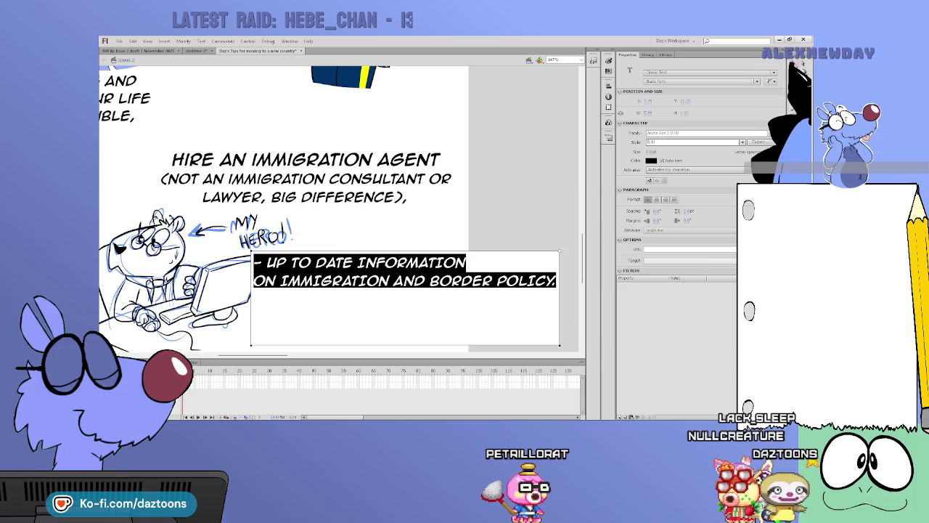
key("Escape")
Move the new caption beside the beaver agent and narrow its box so the text wraps
mouse_move(477, 266)
left_mouse_down()
mouse_move(464, 258)
mouse_move(501, 241)
left_mouse_up()
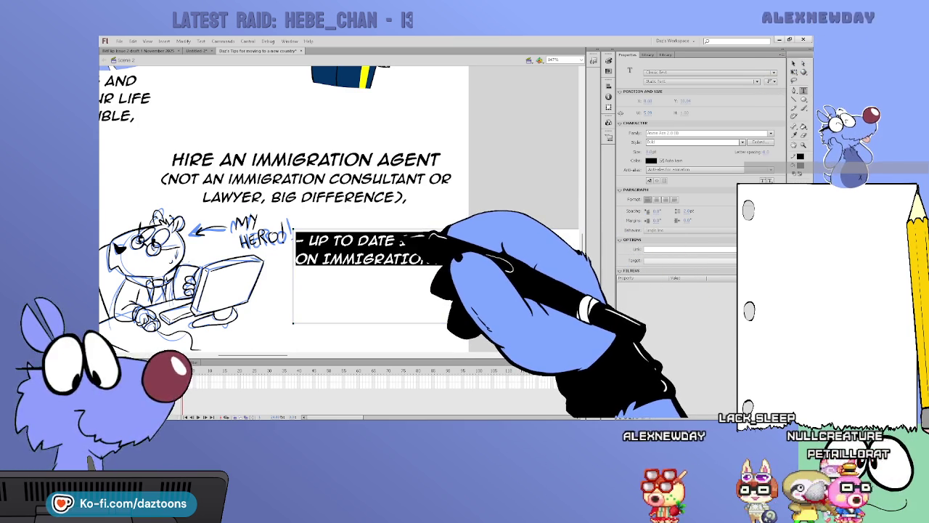
left_click_drag(403, 233, 437, 277)
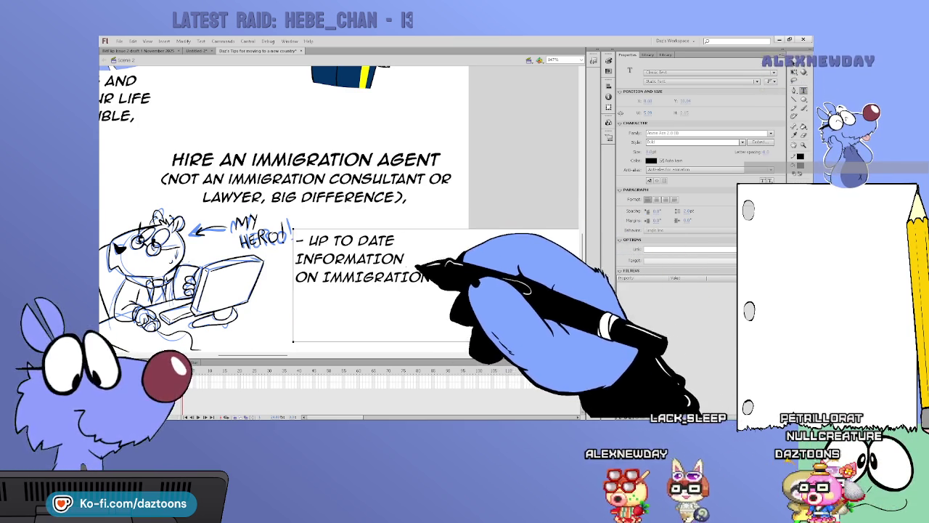
type("AND OTHER POLI")
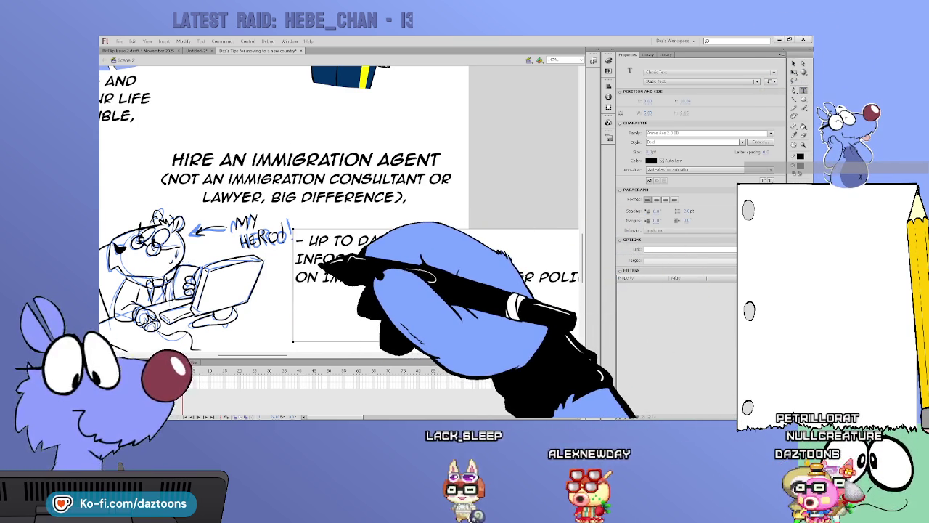
key("ctrl+z")
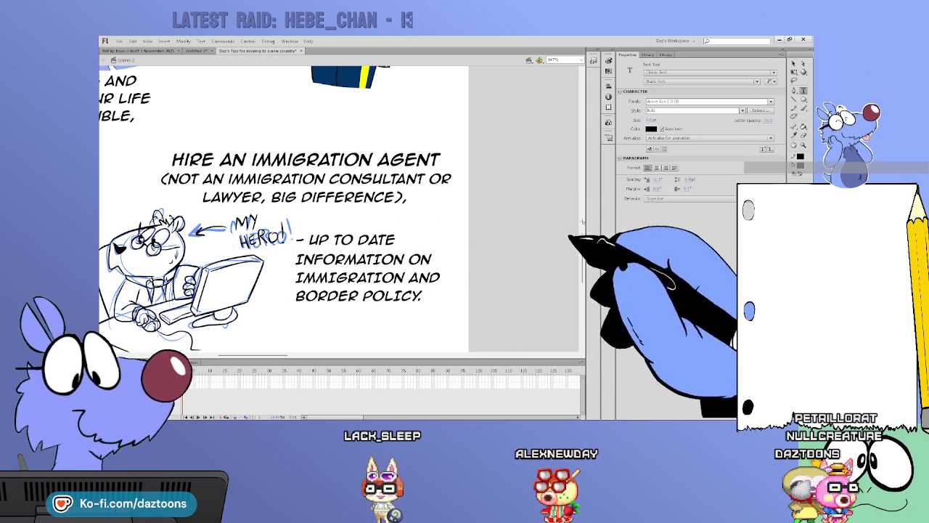
scroll(583, 251, "down", 1)
Zoom out to the whole page and nudge the 'Immigration is intentionally messy' caption slightly down
scroll(583, 250, "down", 5)
scroll(583, 251, "up", 4)
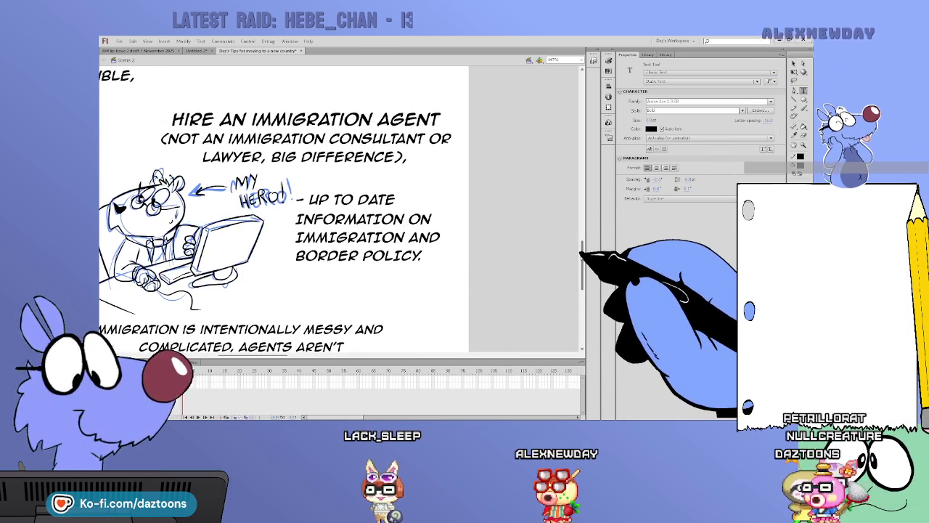
scroll(583, 250, "up", 1)
scroll(579, 227, "up", 2)
left_click(795, 64)
left_click_drag(289, 355, 256, 356)
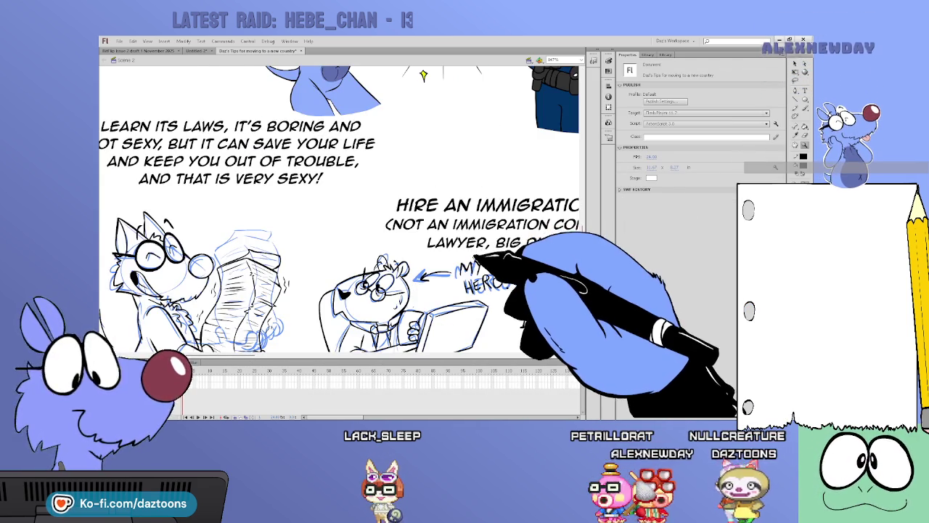
key("ctrl+minus")
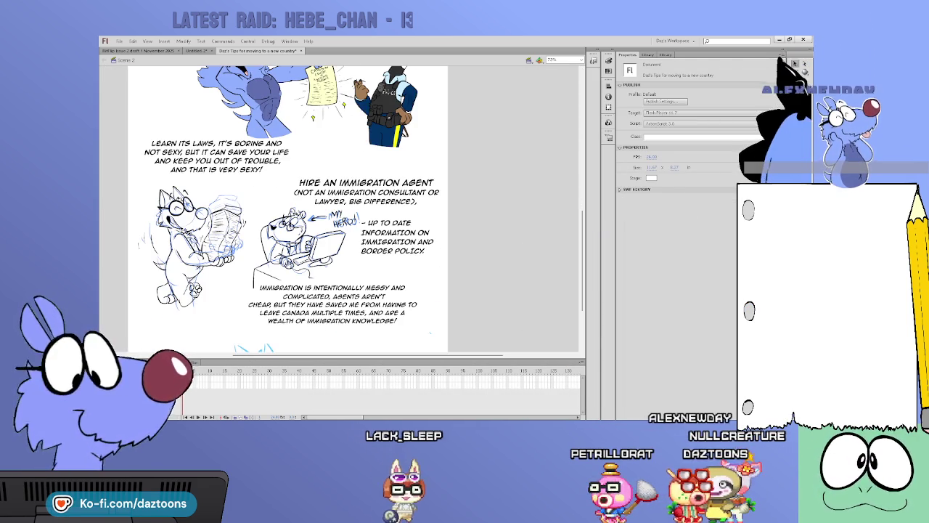
double_click(298, 240)
key("ctrl+e")
left_click(347, 249)
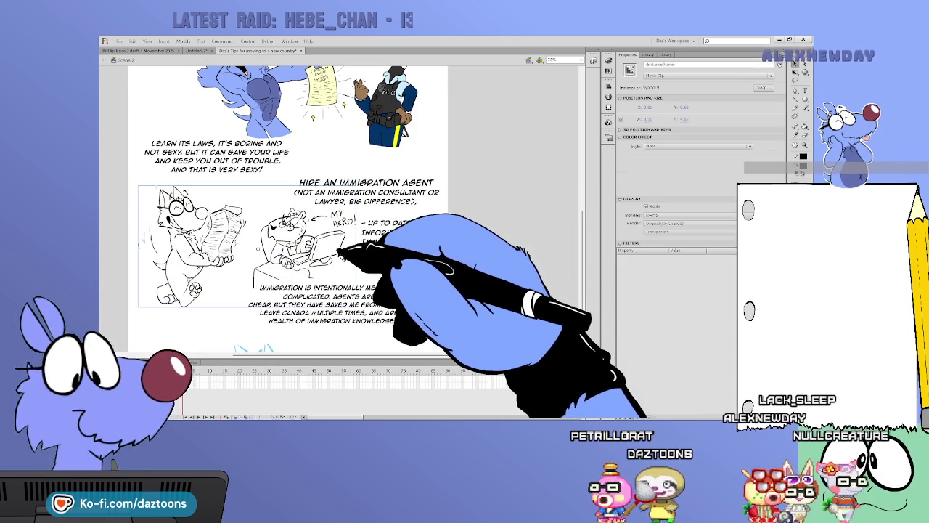
scroll(585, 259, "down", 3)
scroll(290, 210, "up", 1)
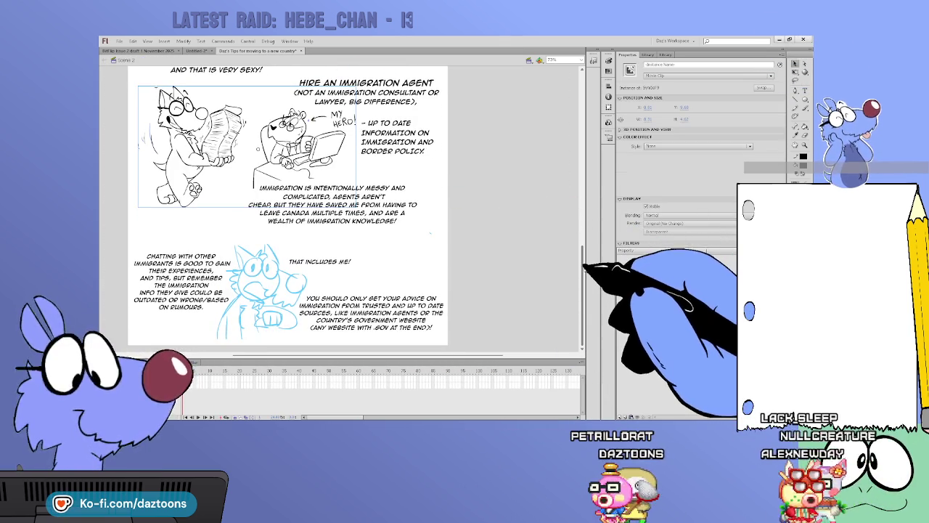
left_click_drag(397, 242, 401, 261)
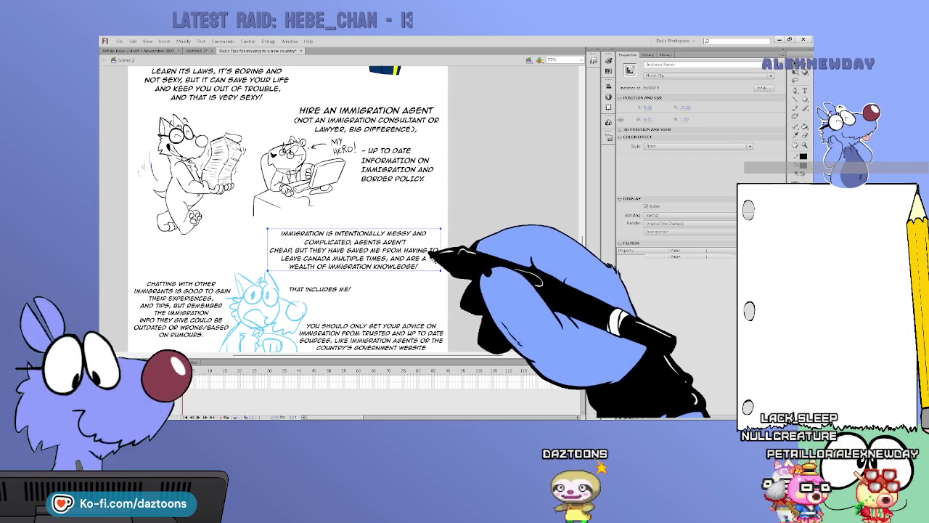
left_click(436, 276)
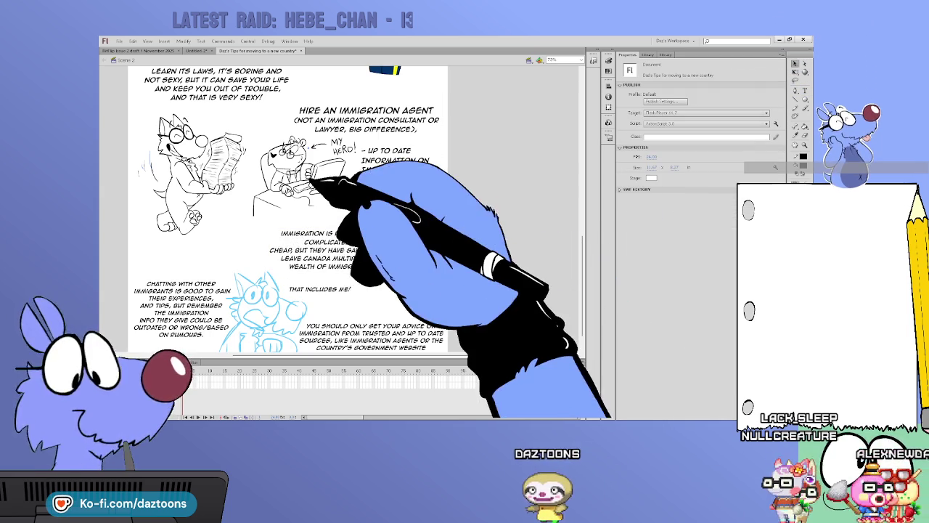
Shrink and shift the second panel's artwork slightly, and delete the rough sketch
left_click(348, 191)
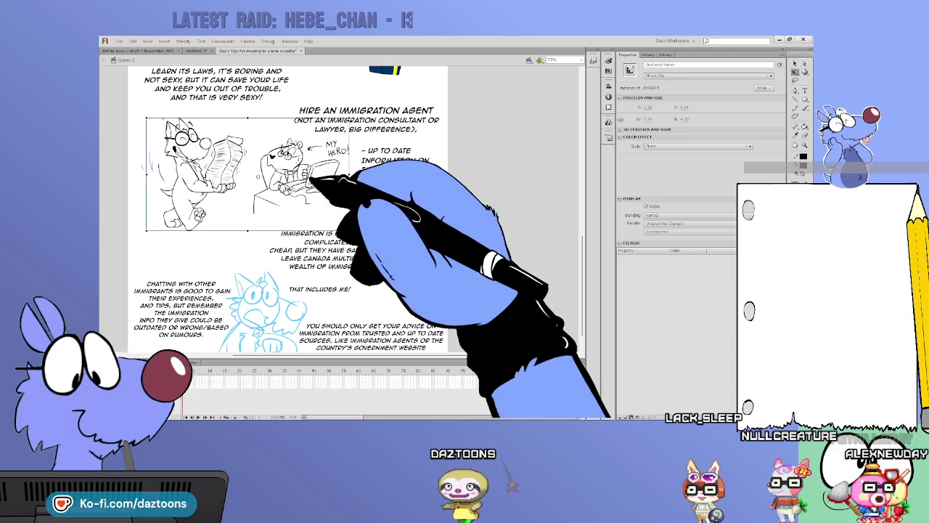
left_click_drag(354, 183, 309, 187)
key("Delete")
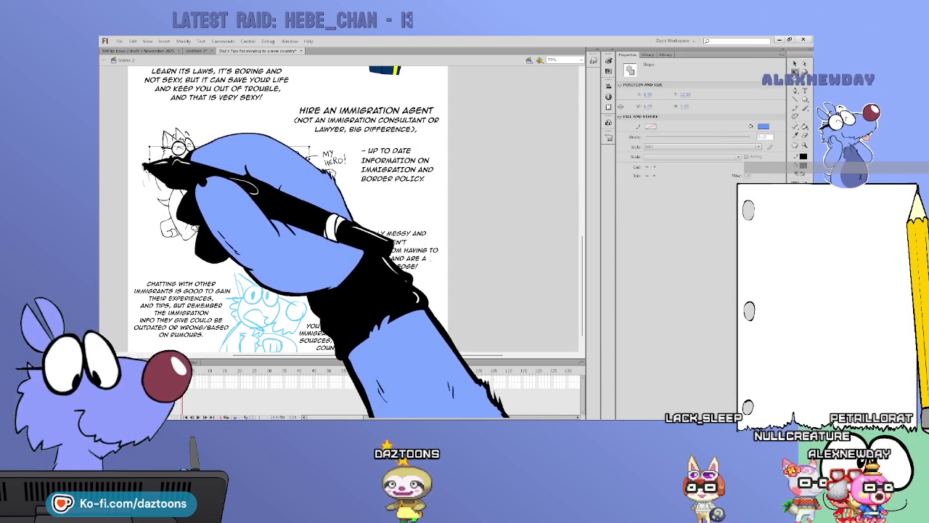
left_click(152, 205)
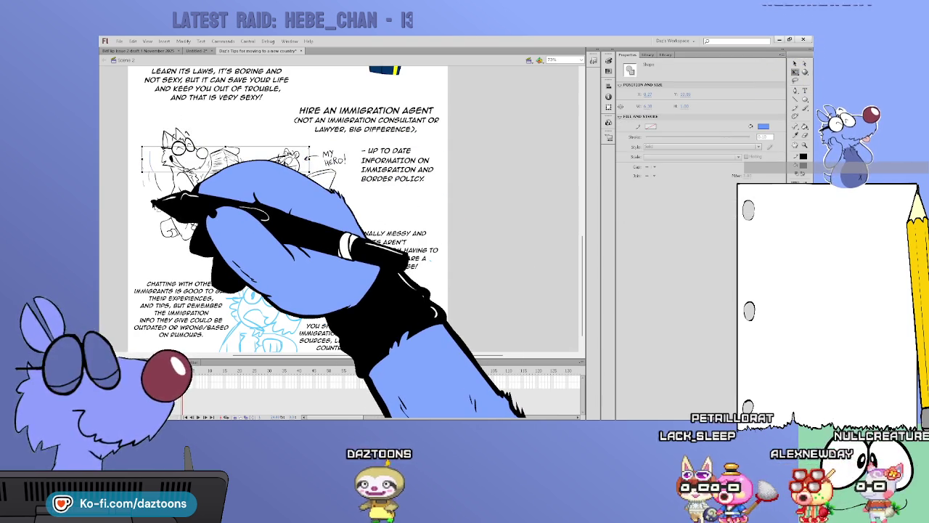
left_click(152, 204)
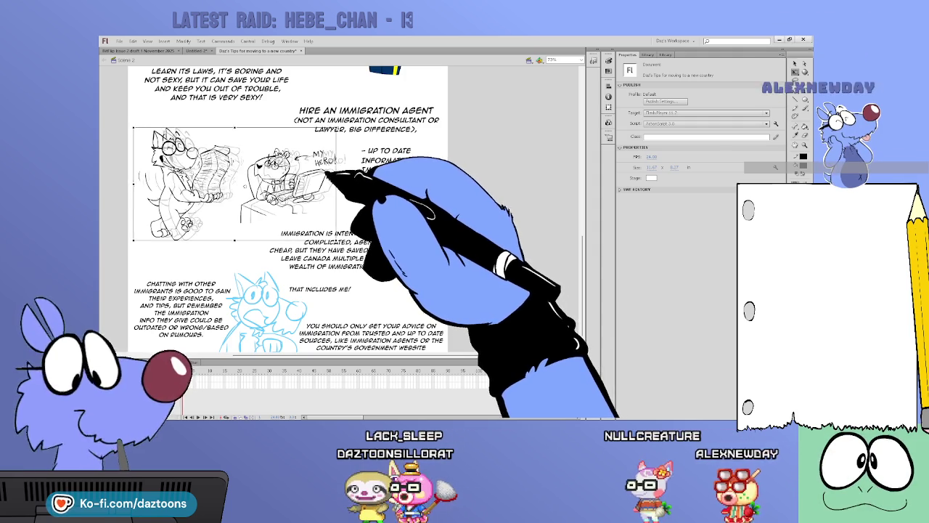
Move the 'Up to date information' caption up and left and set its font size to 5
left_click(326, 183)
left_click_drag(407, 159, 386, 150)
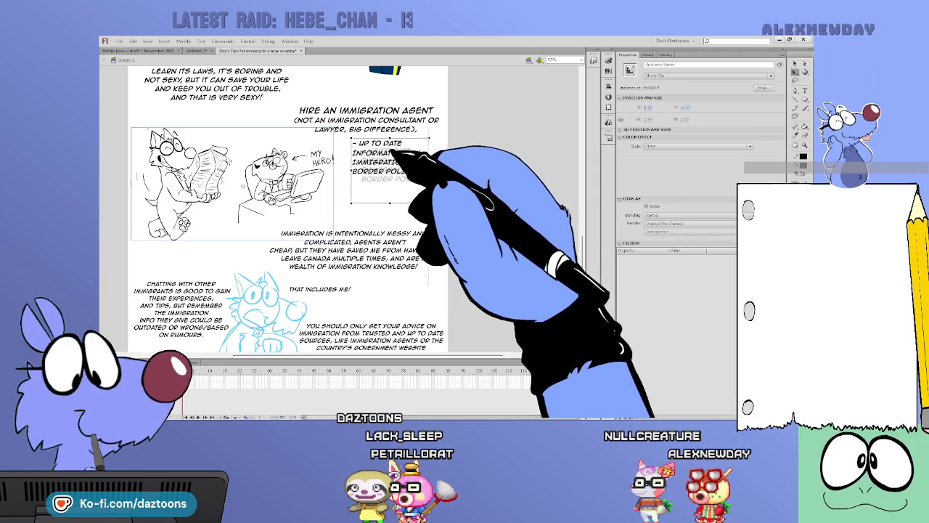
double_click(385, 155)
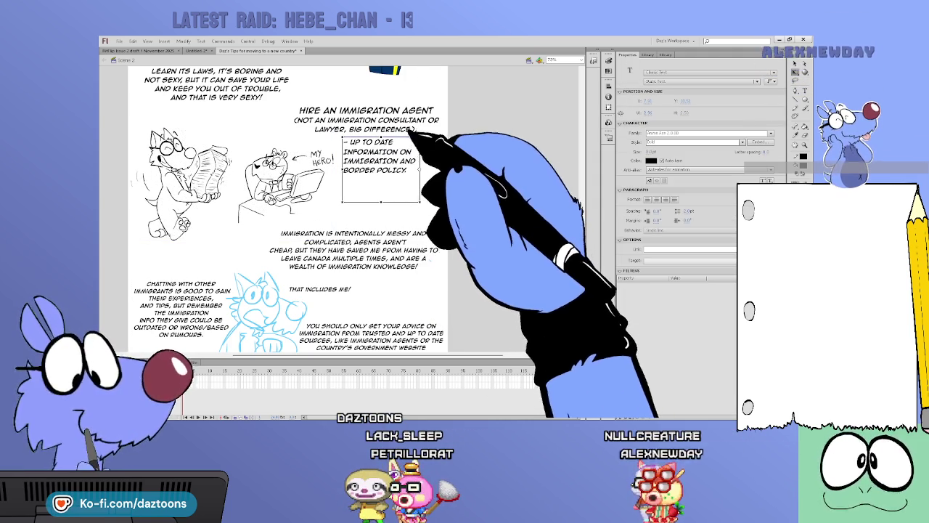
left_click_drag(411, 173, 504, 131)
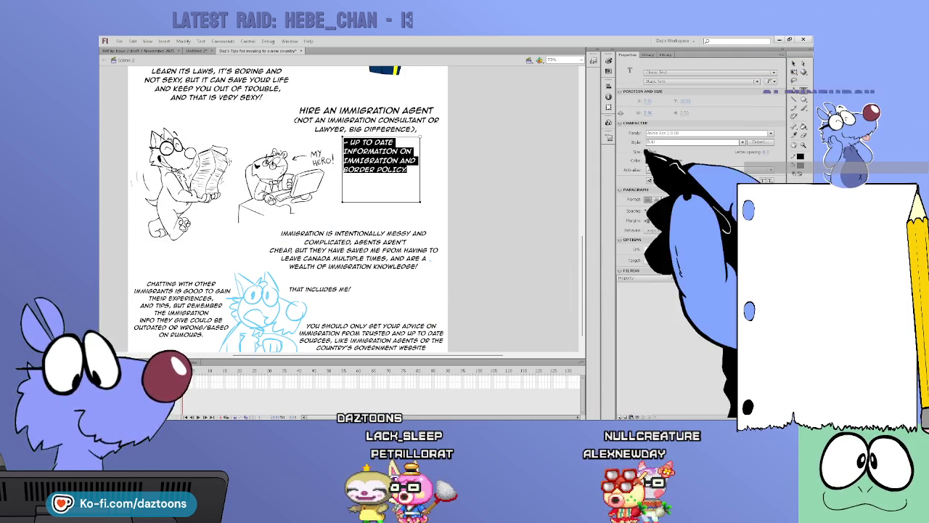
type("5")
key("Return")
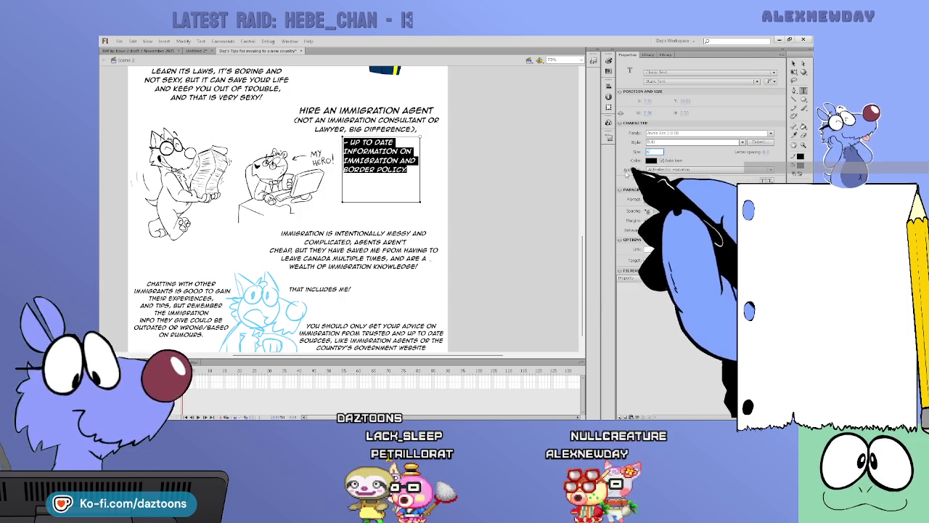
left_click(554, 206)
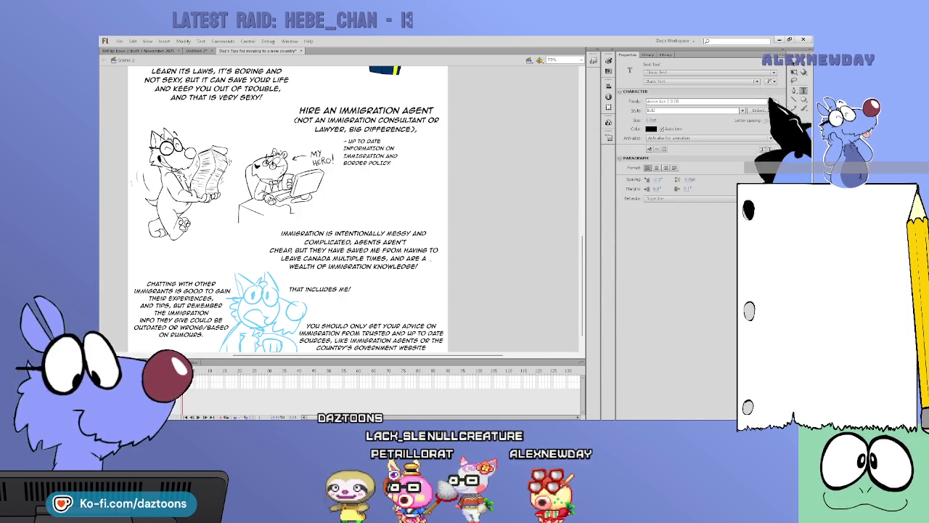
Start a new dash bullet line below the border policy line in the caption
left_click(793, 64)
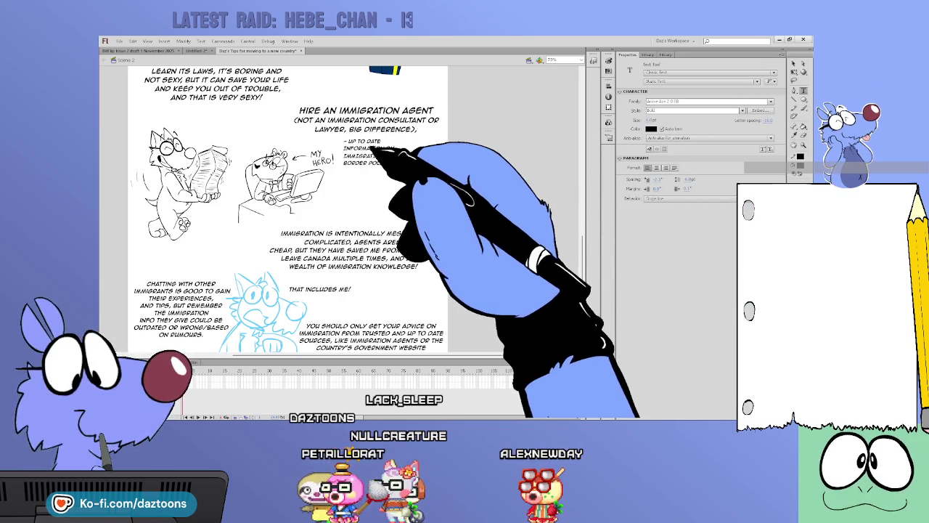
left_click(394, 164)
double_click(395, 164)
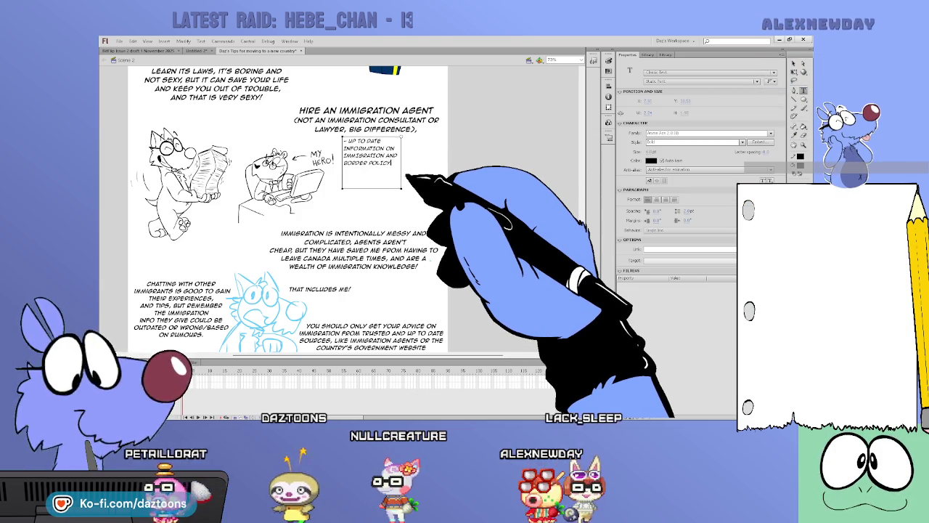
key("Return")
type("- CONSULTATIONS ARE (USUALLY")
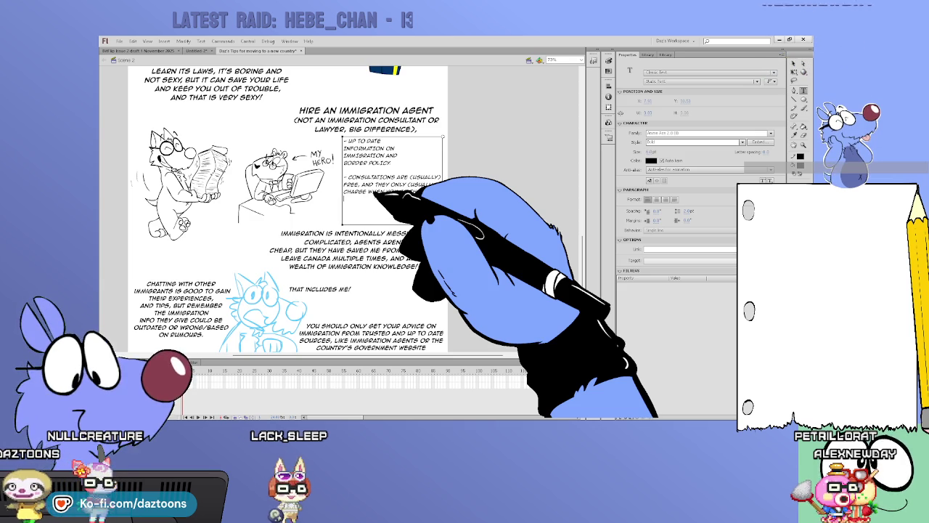
Finish the line '…only charge when you send off your application through them.' and narrow the box
type("PL")
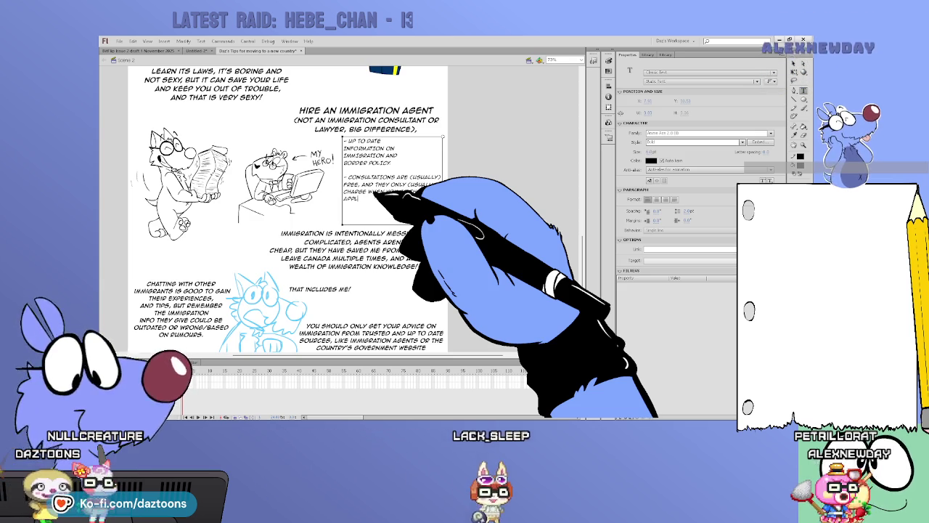
key("BackSpace")
key("BackSpace")
key("BackSpace")
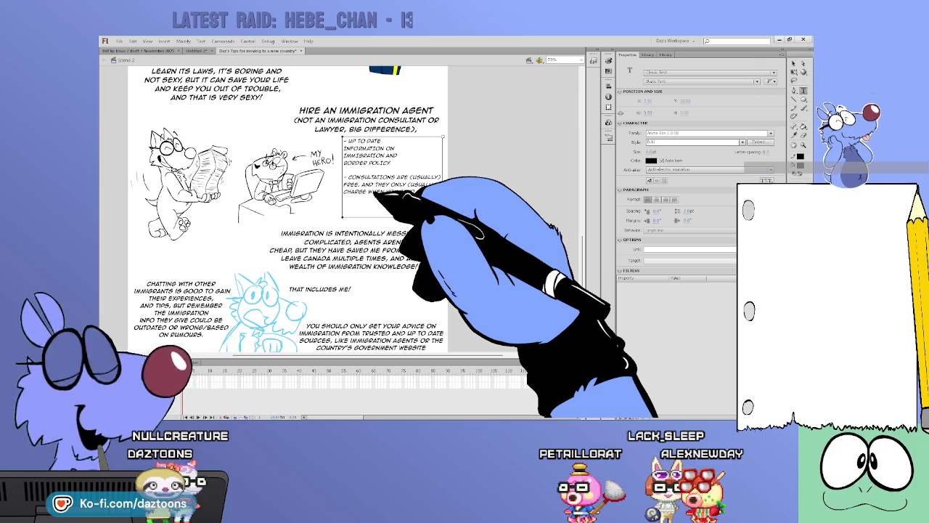
type("pplicat")
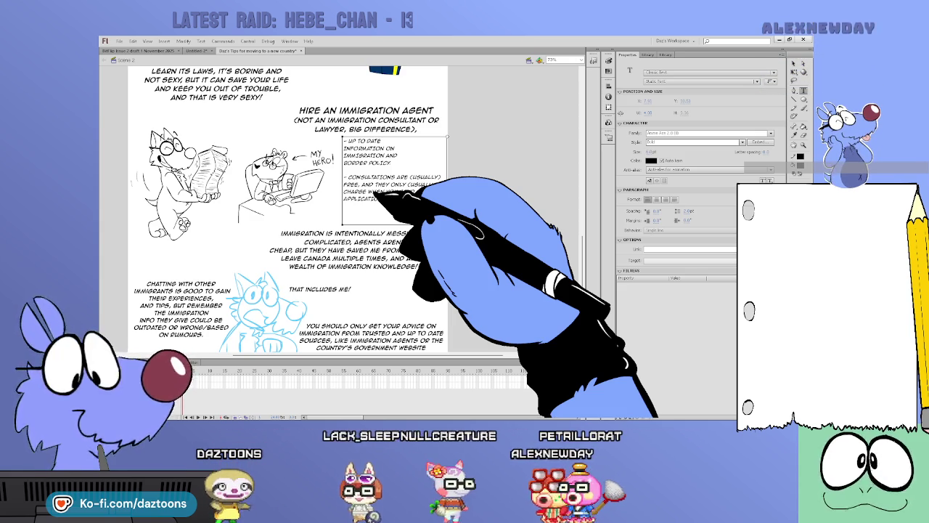
key("Escape")
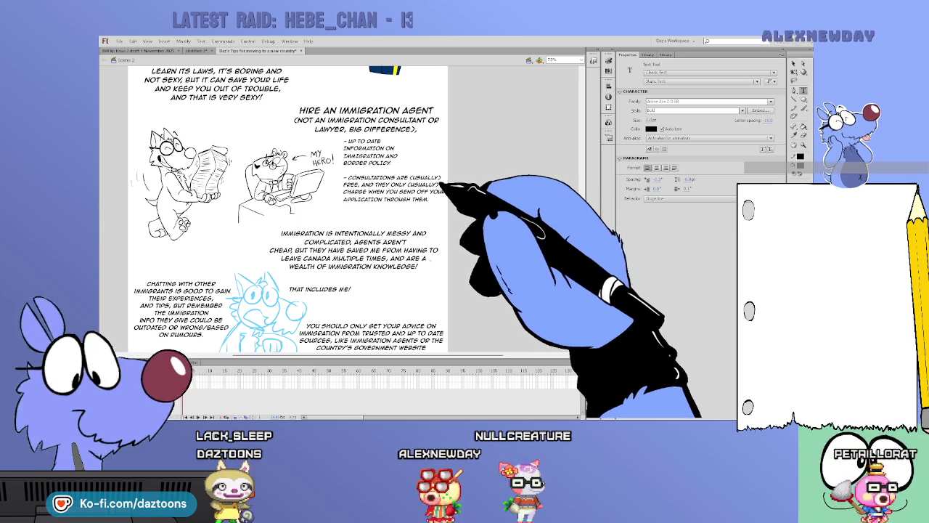
left_click(416, 183)
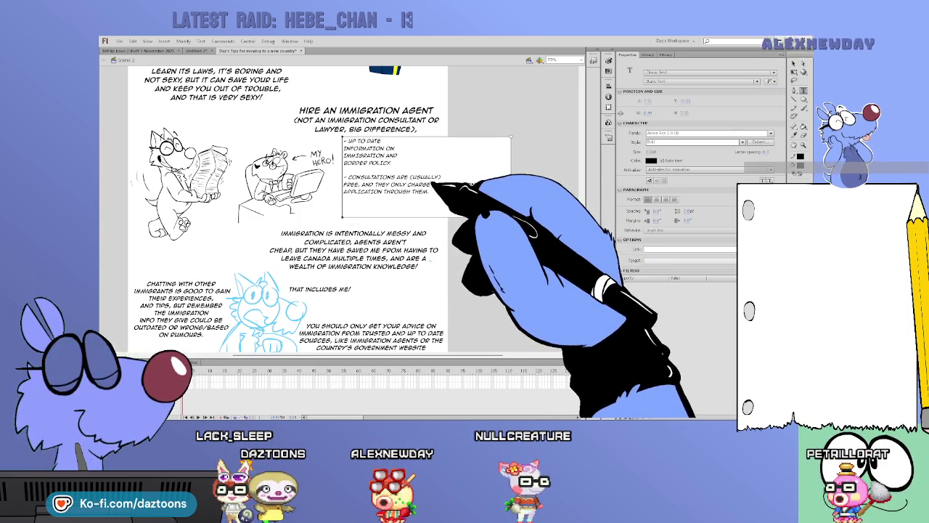
left_click_drag(447, 137, 443, 136)
left_click(457, 185)
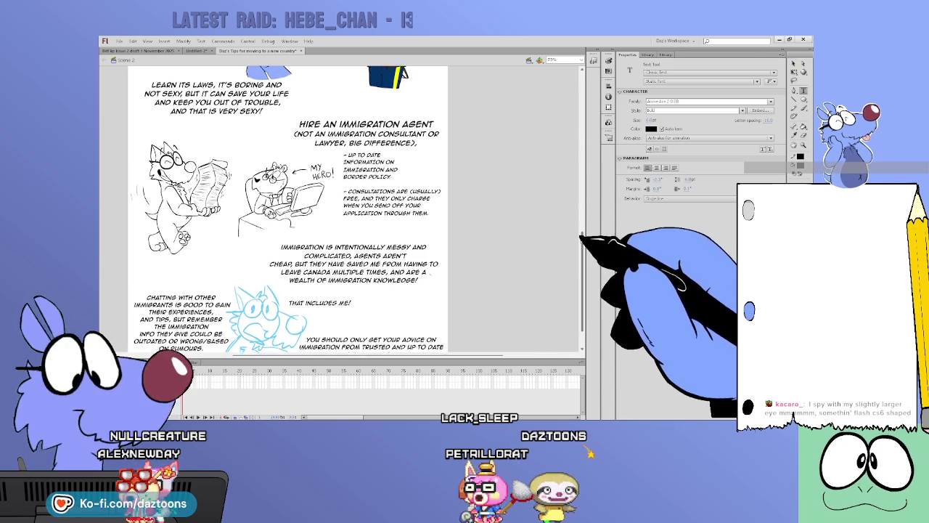
scroll(290, 211, "up", 3)
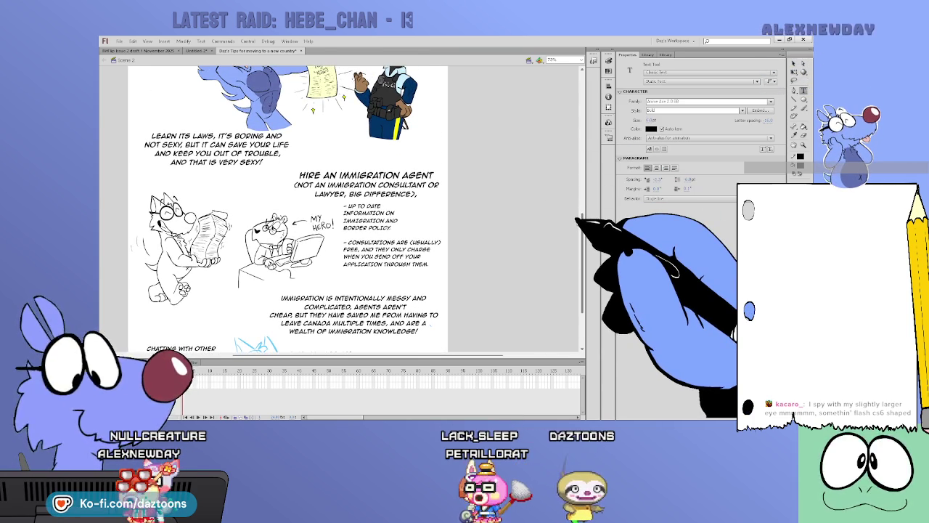
scroll(290, 210, "down", 1)
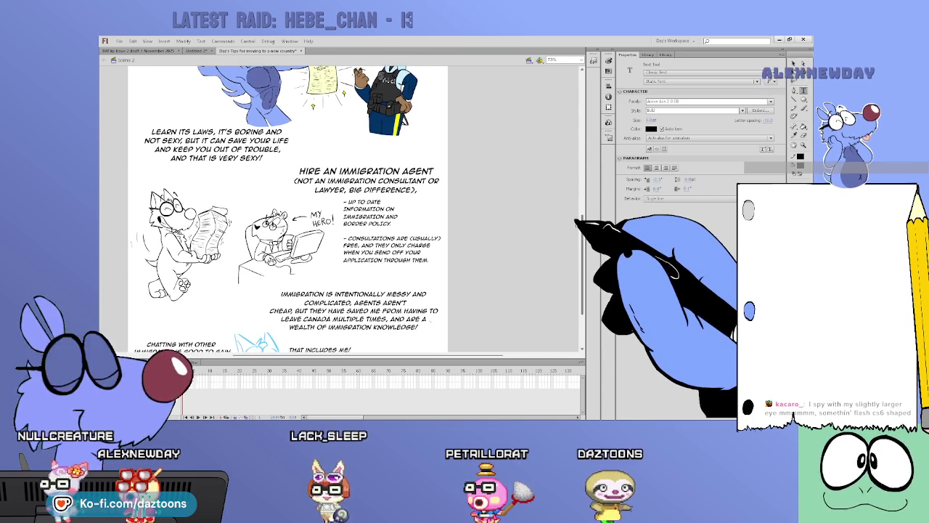
scroll(291, 210, "down", 1)
scroll(290, 211, "down", 1)
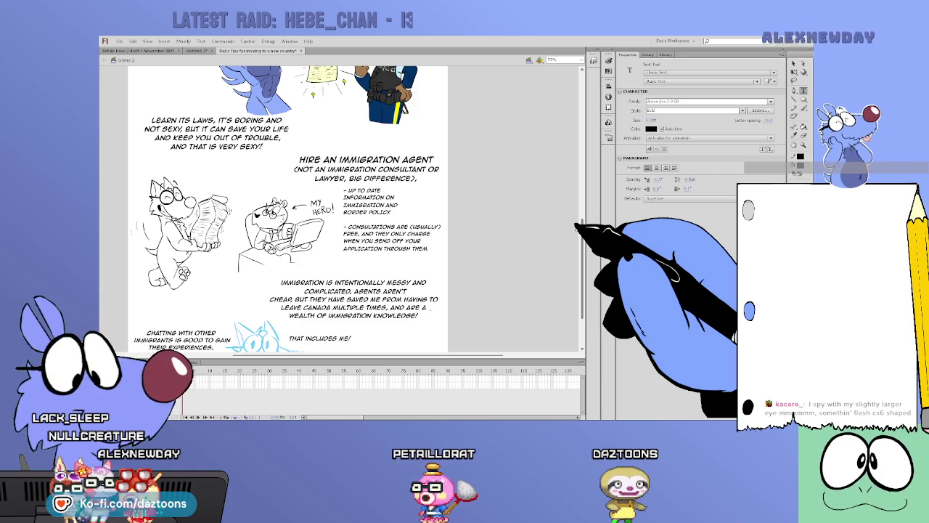
scroll(290, 211, "down", 1)
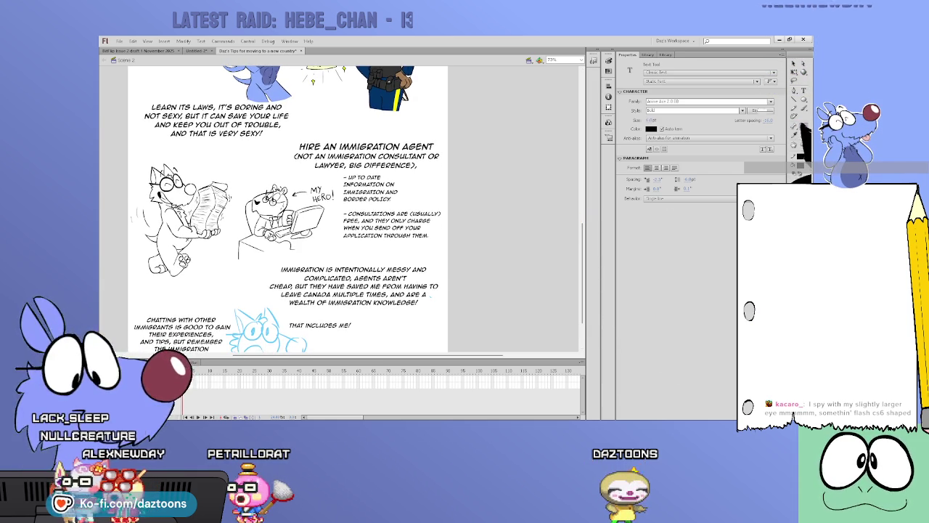
Exit the character symbol back to Scene 2's full comic page and deselect the group
left_click(804, 127)
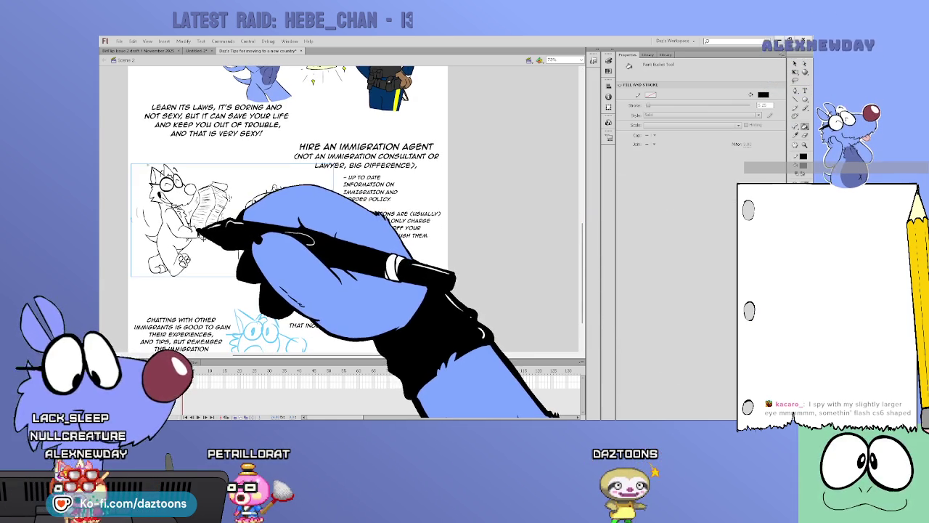
double_click(190, 256)
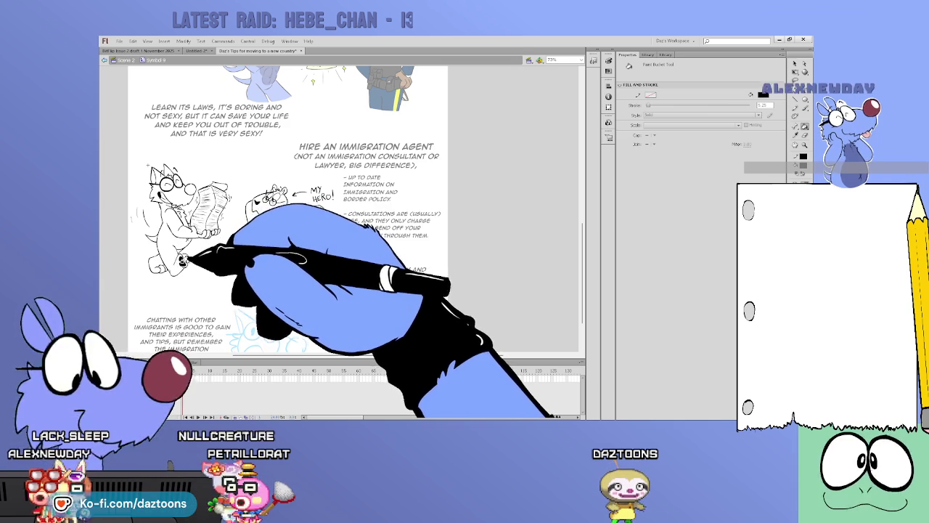
double_click(460, 250)
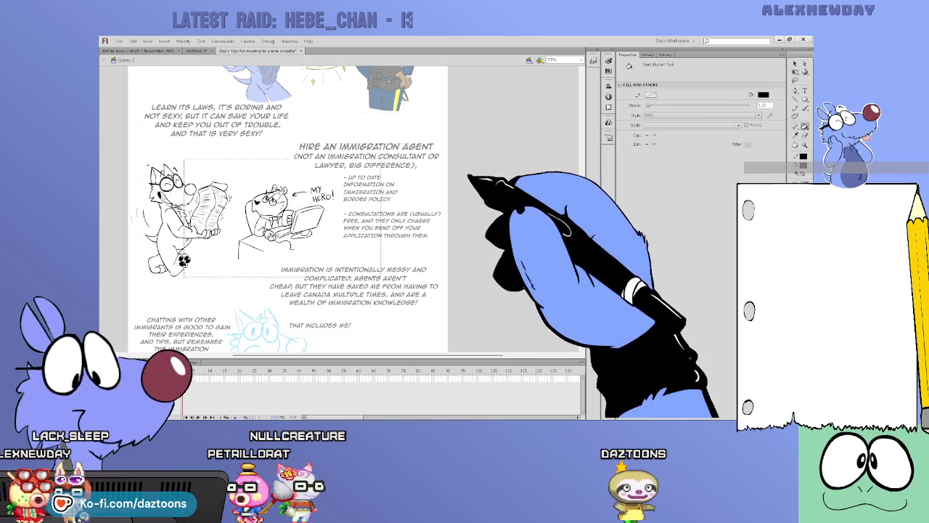
left_click(465, 179)
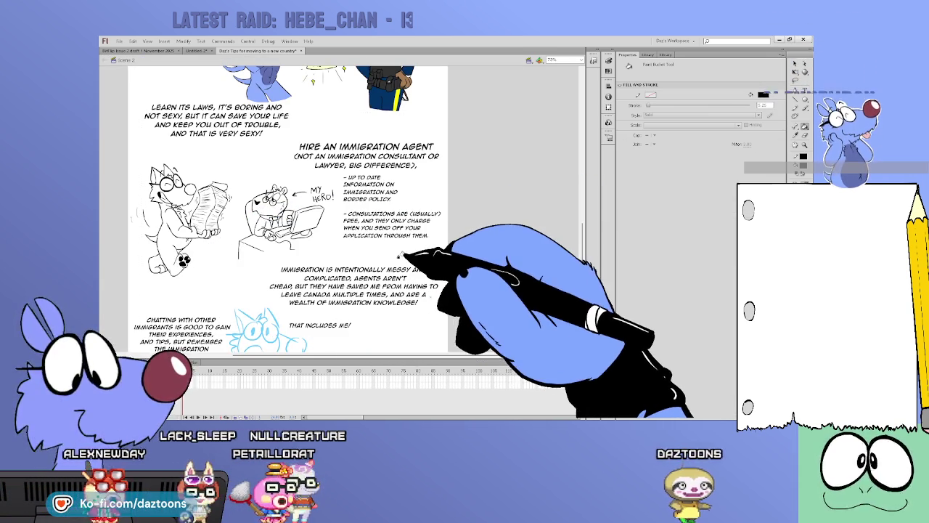
With the Selection tool, select and then deselect the immigration agent caption text
left_click(795, 63)
scroll(581, 254, "down", 3)
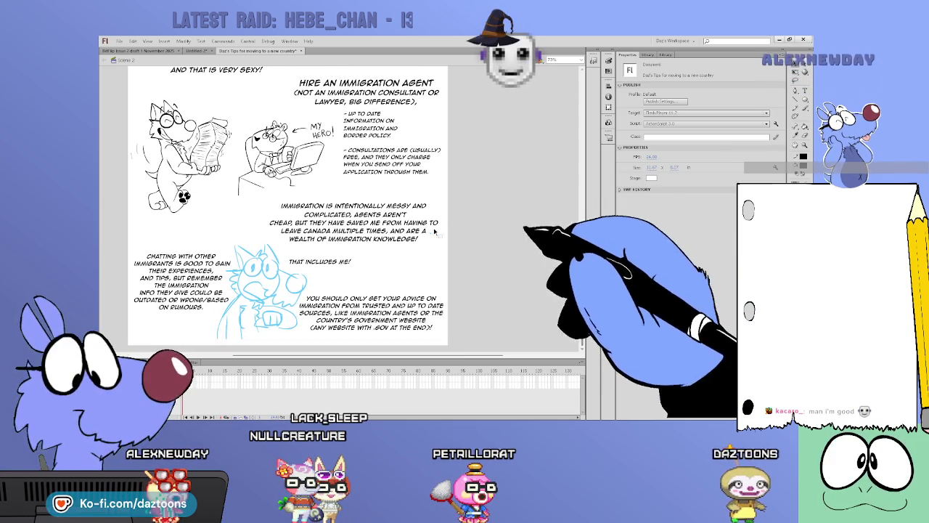
left_click(428, 222)
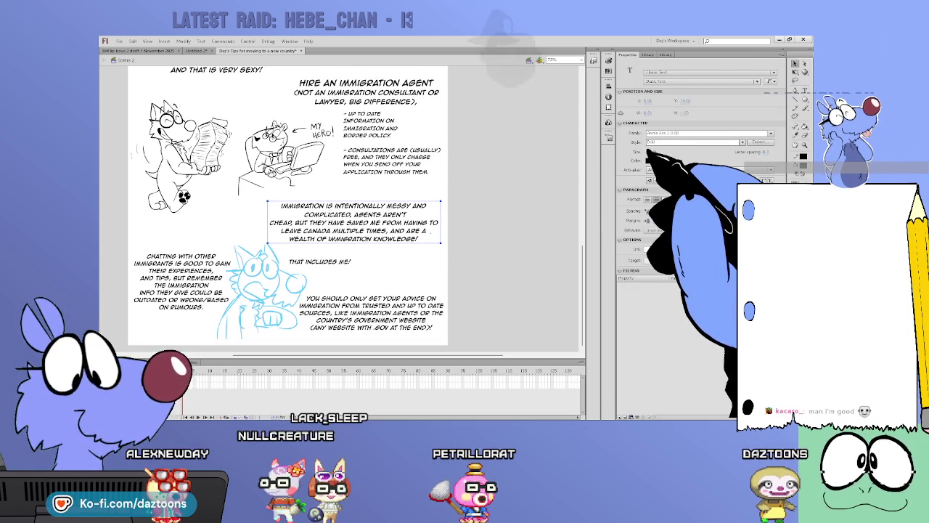
left_click(469, 280)
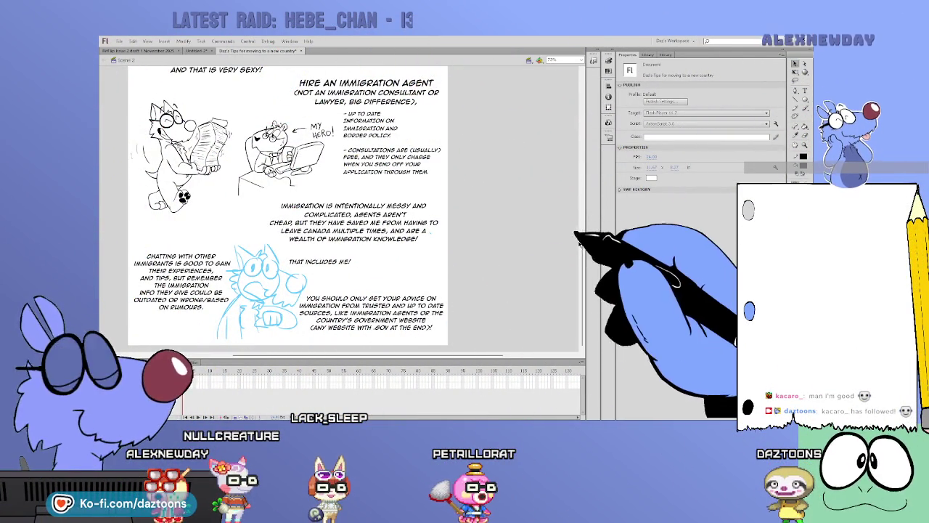
scroll(290, 203, "up", 2)
scroll(291, 203, "up", 3)
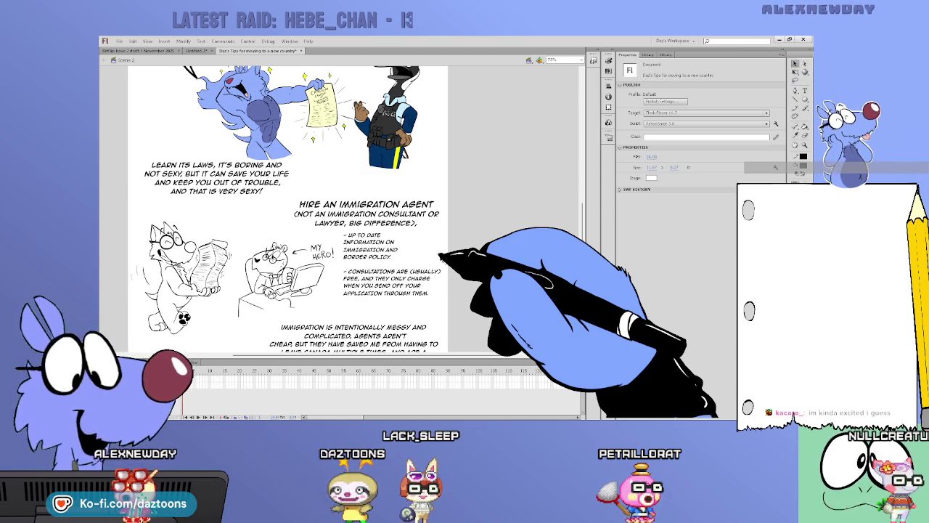
left_click_drag(583, 217, 581, 257)
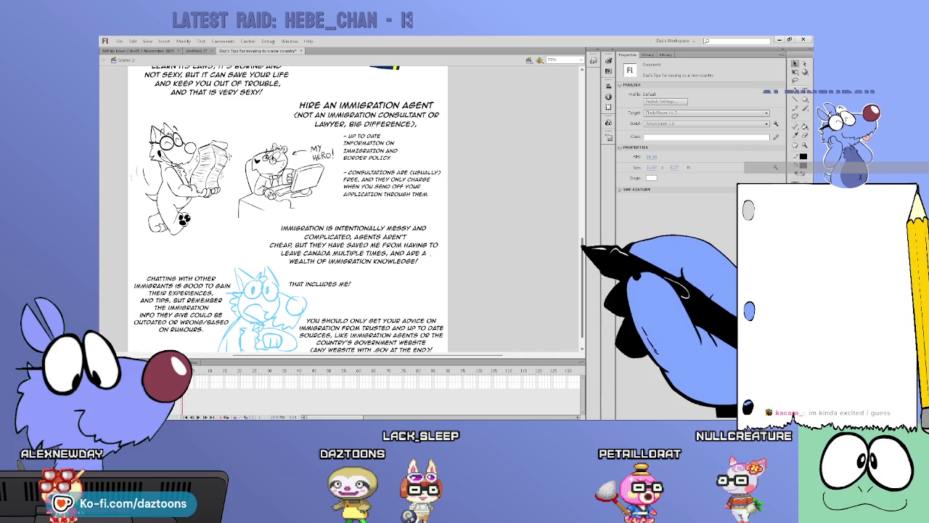
left_click_drag(583, 258, 580, 194)
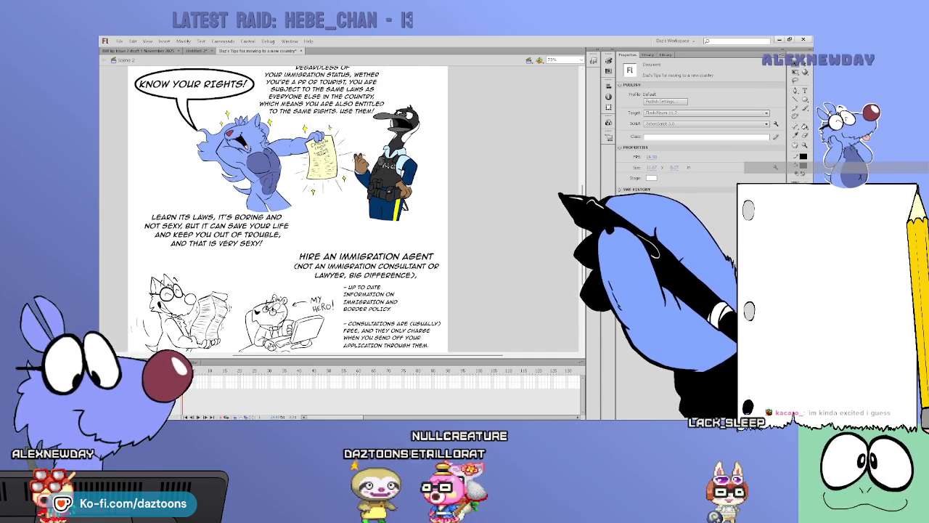
left_click_drag(582, 230, 579, 213)
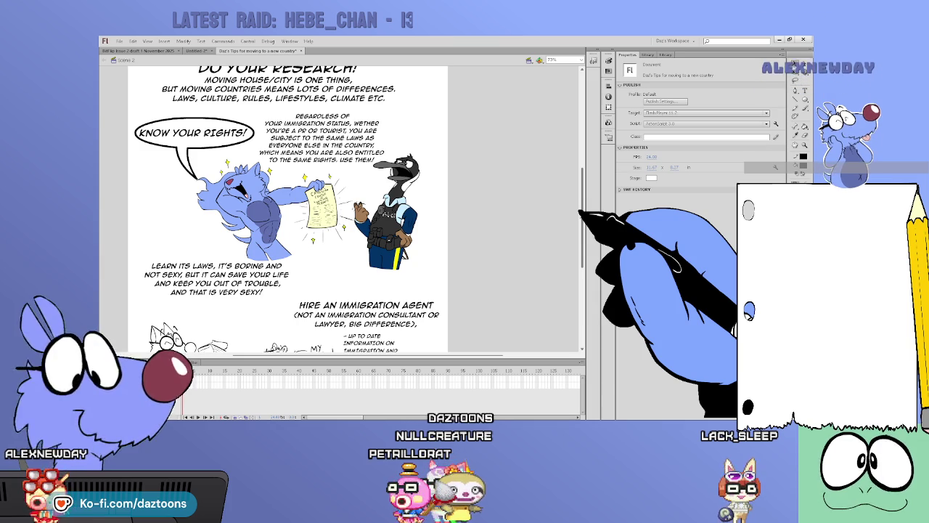
left_click_drag(579, 213, 577, 217)
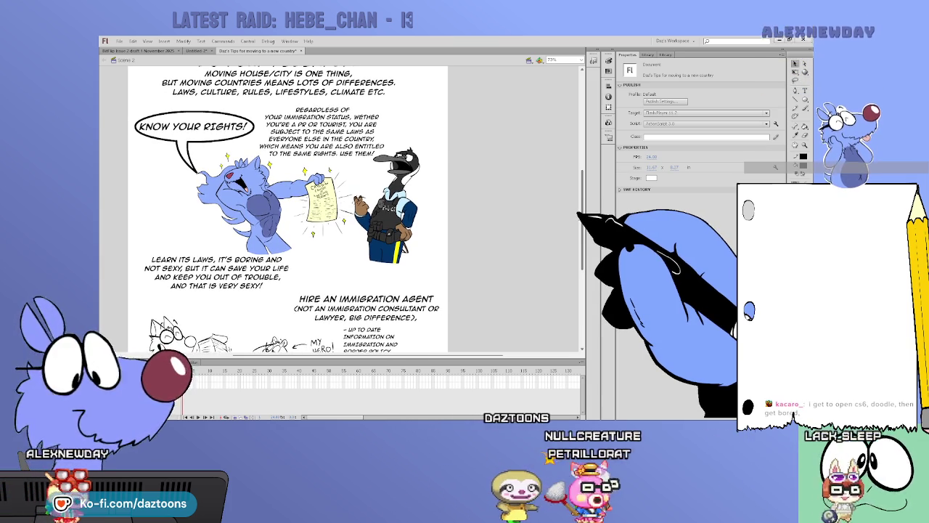
left_click_drag(578, 217, 577, 219)
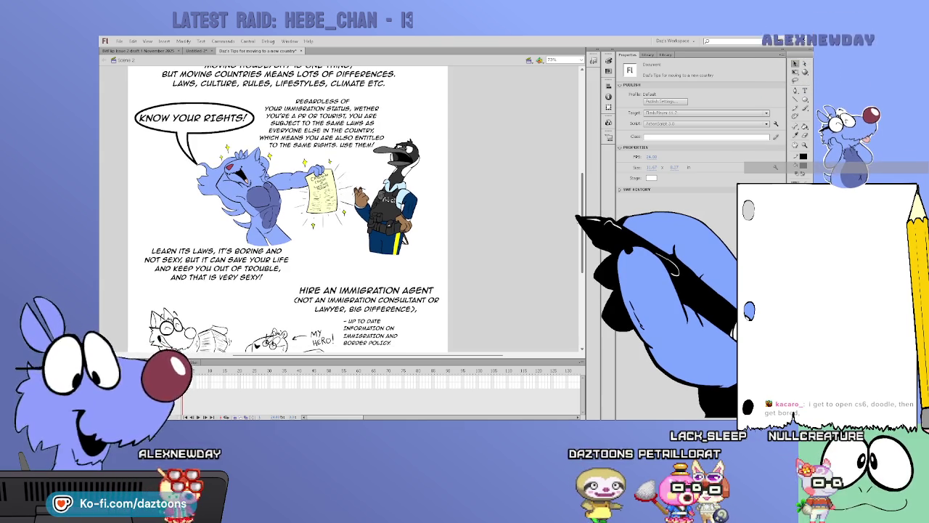
left_click_drag(577, 219, 579, 254)
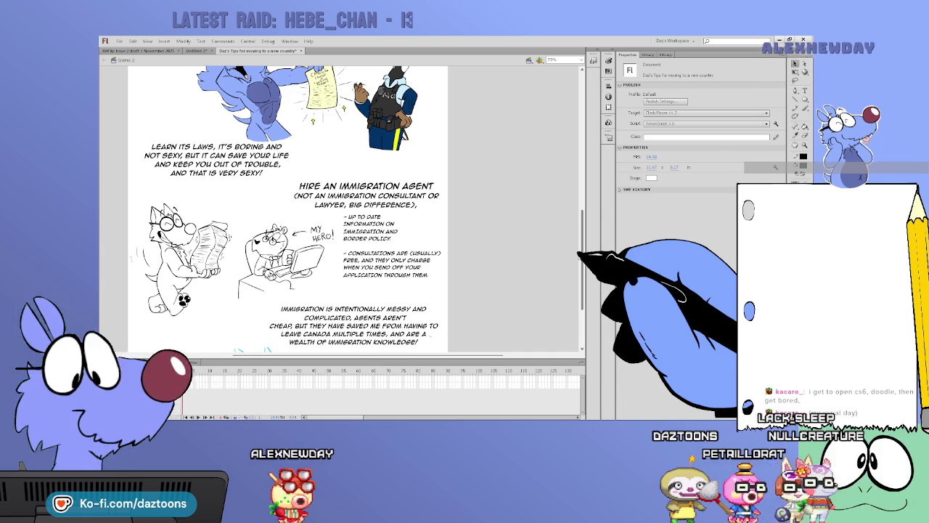
Preview the Daz ref sheet in the Library, then enter the newspaper-reading fox as Symbol 9
left_click(648, 56)
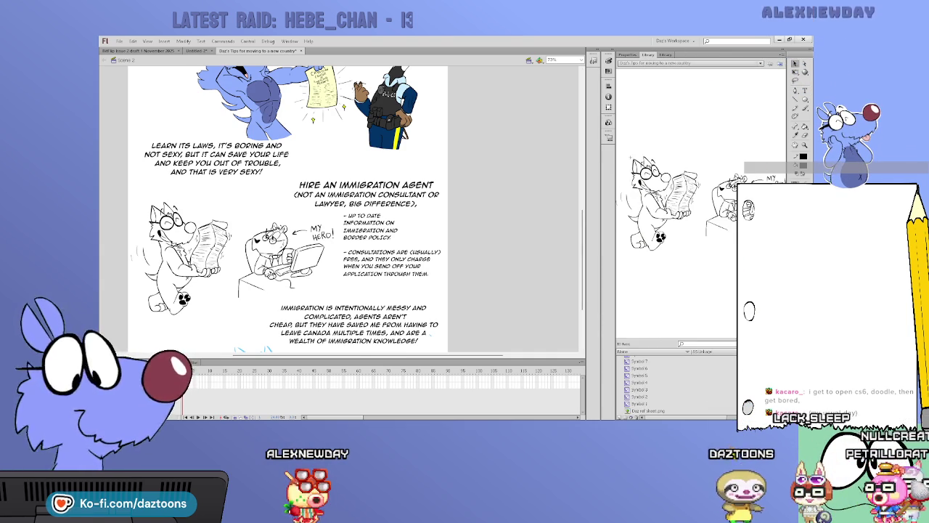
left_click(675, 411)
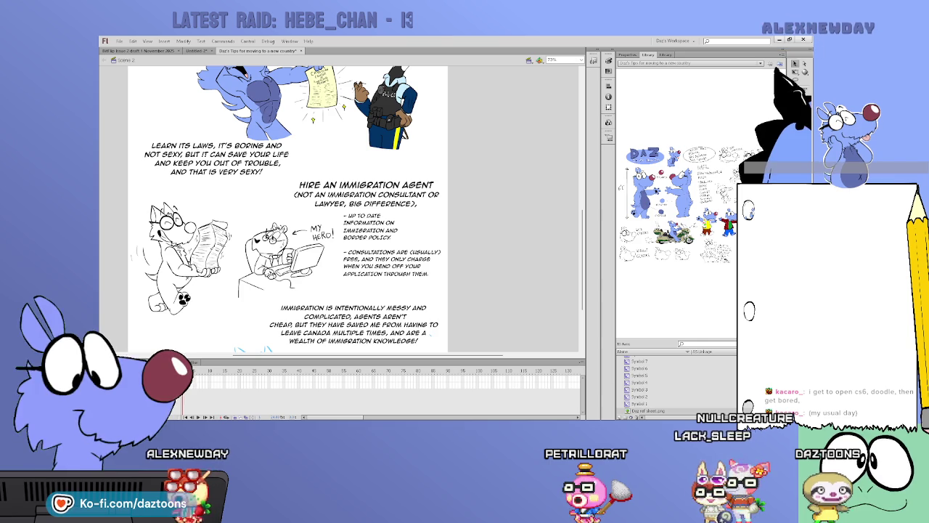
left_click(206, 263)
double_click(206, 263)
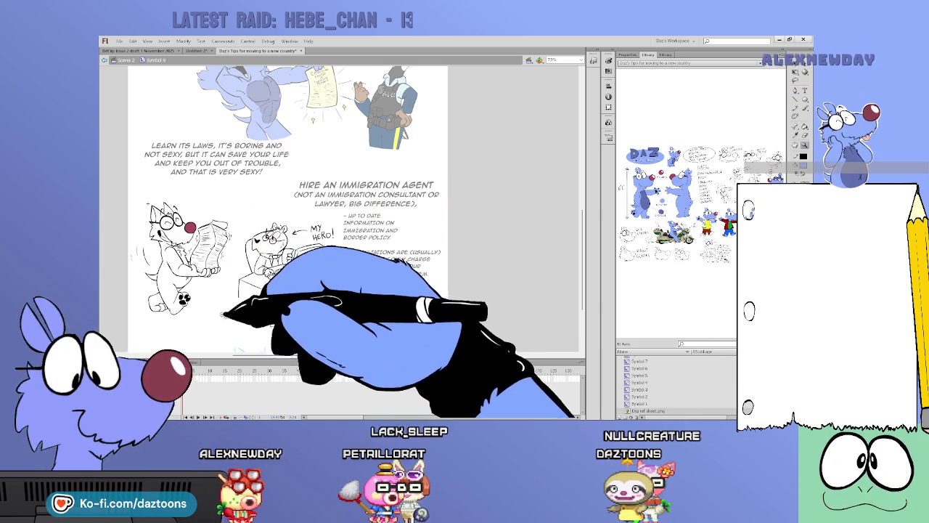
Zoom to 200% on the fox holding papers and undo stray strokes on its lower body
key("ctrl+equal")
key("ctrl+equal")
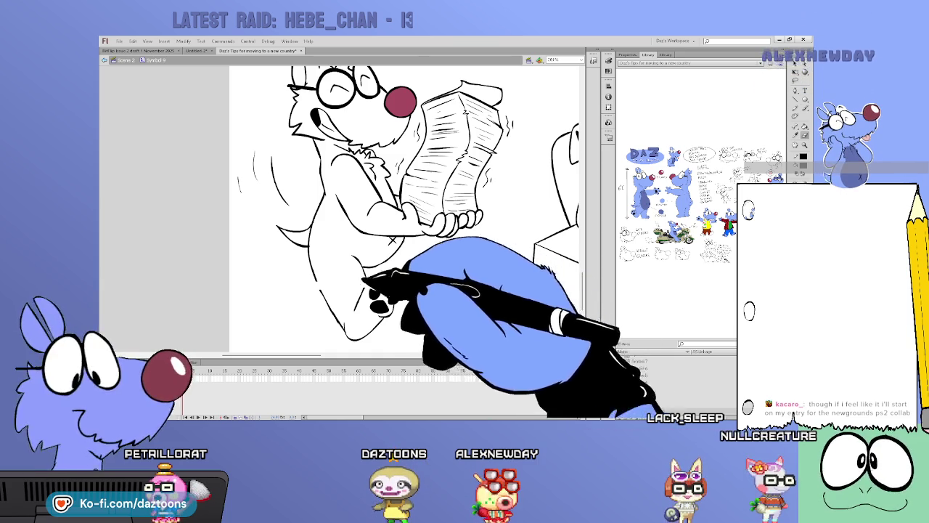
key("ctrl+z")
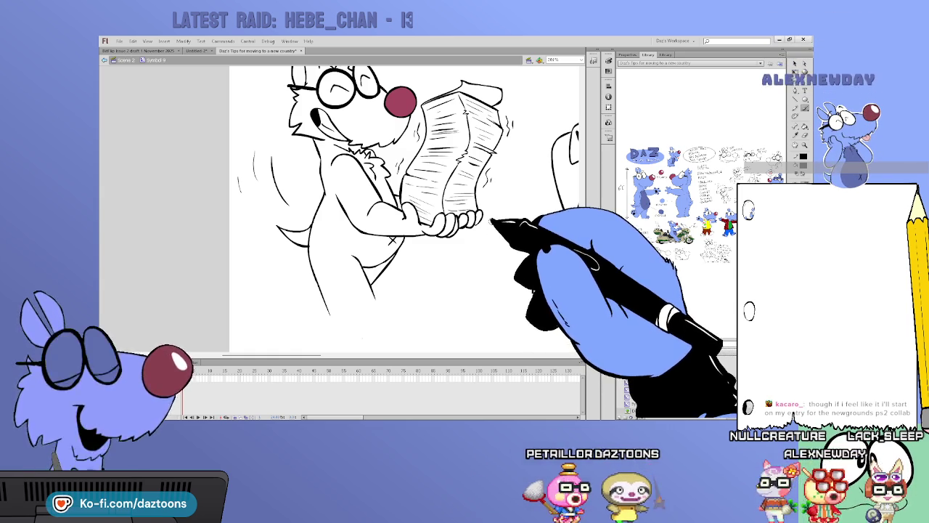
scroll(405, 210, "up", 1)
scroll(405, 211, "up", 2)
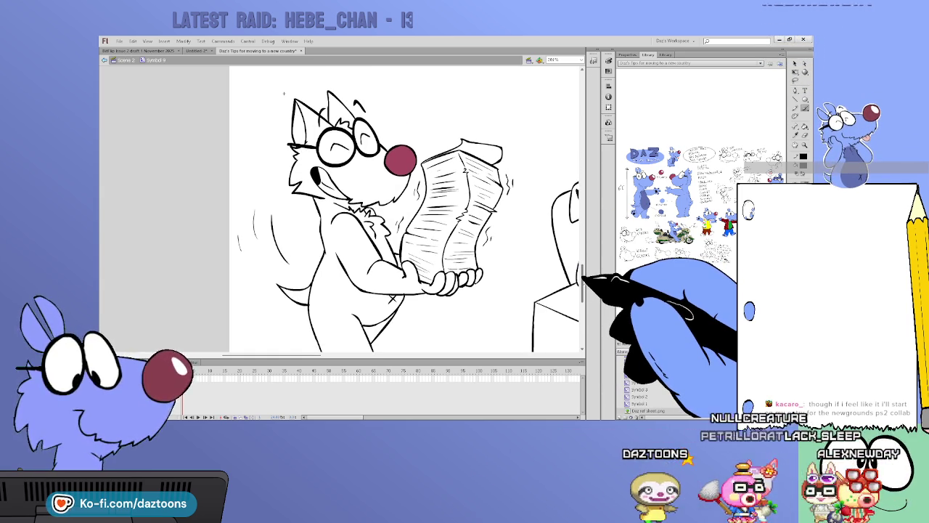
key("Return")
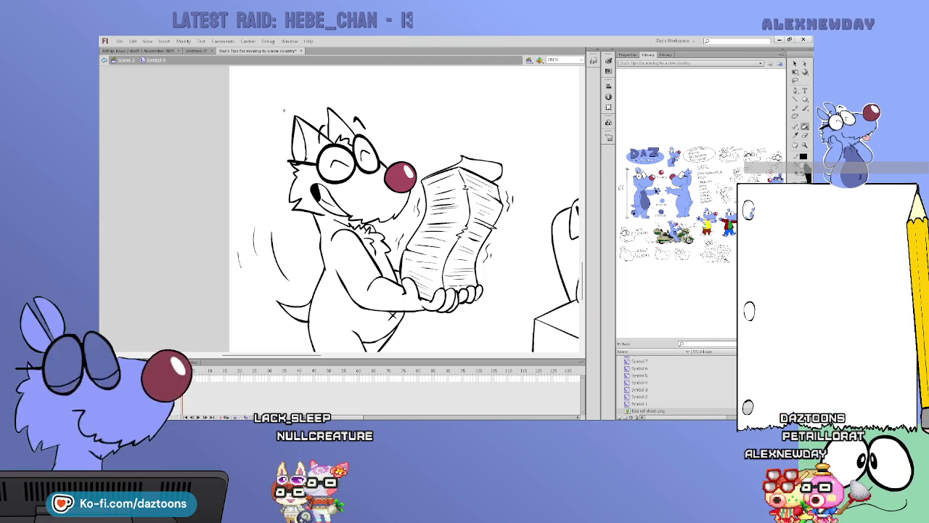
Close the fox's chest gaps with two brush lines and fill the fox flat blue
scroll(407, 211, "down", 2)
key("period")
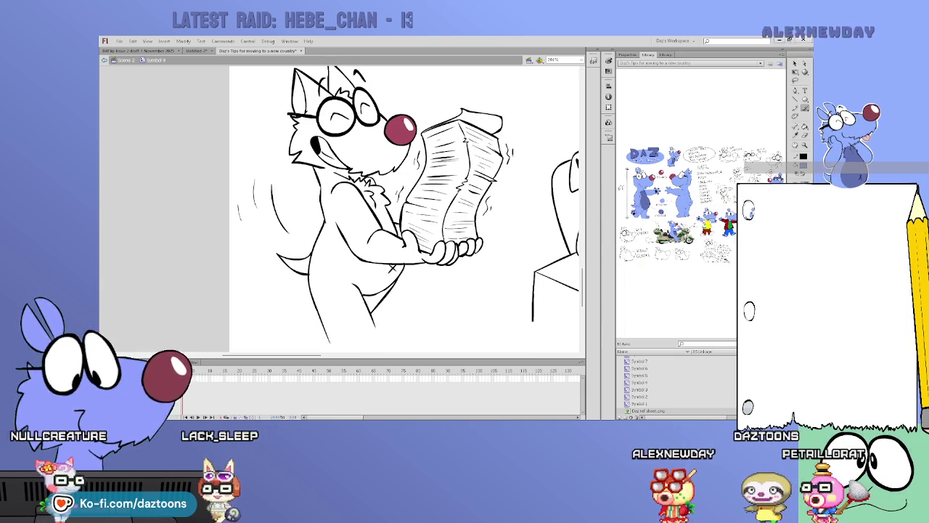
mouse_move(359, 286)
left_mouse_down()
mouse_move(340, 237)
mouse_move(374, 299)
left_mouse_up()
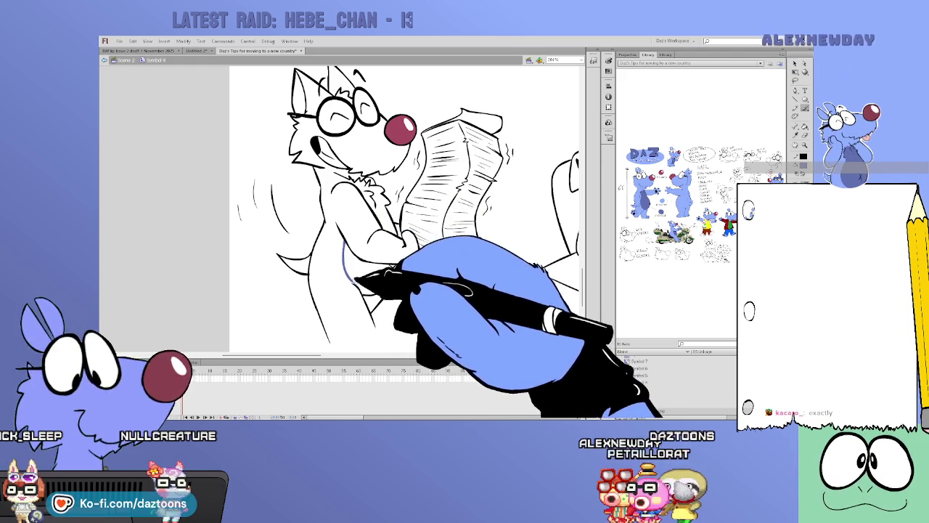
mouse_move(353, 284)
left_mouse_down()
mouse_move(343, 239)
mouse_move(397, 275)
left_mouse_up()
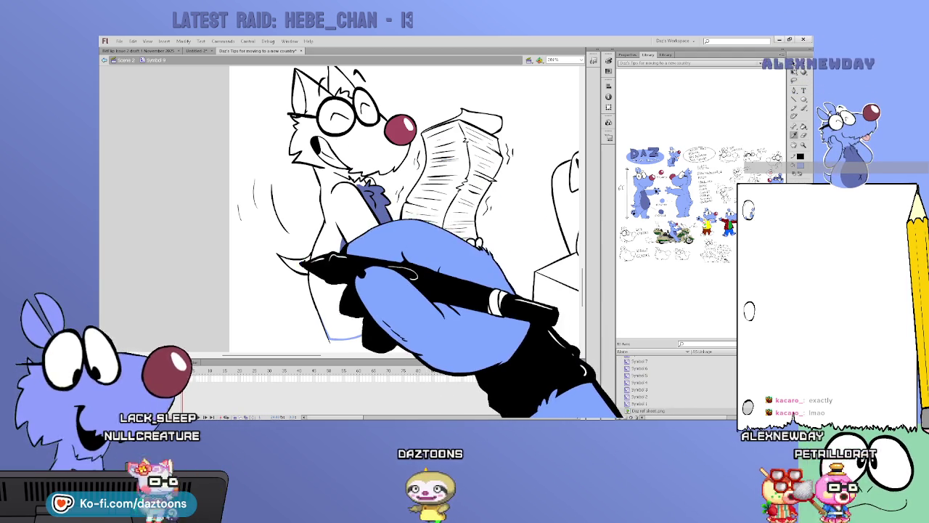
left_click(299, 266)
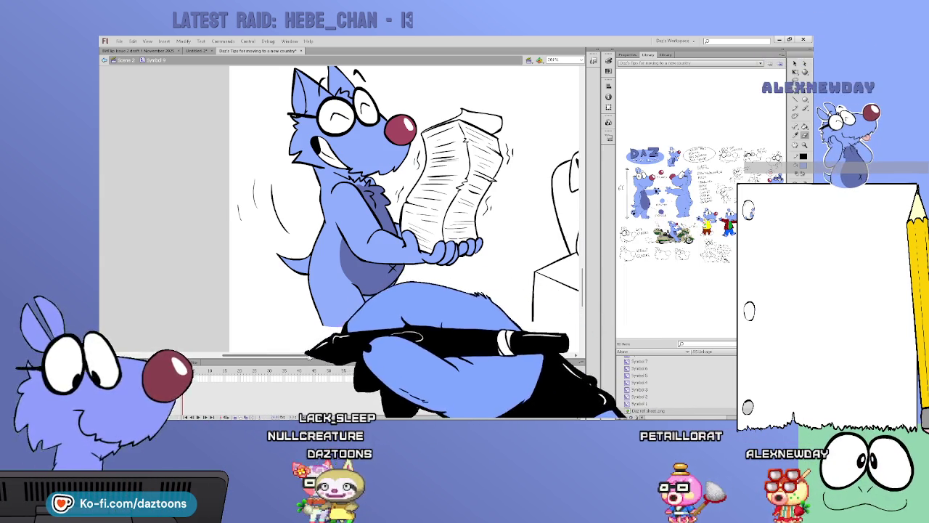
Fill the desk bear's two hands and head with gold
scroll(406, 204, "right", 5)
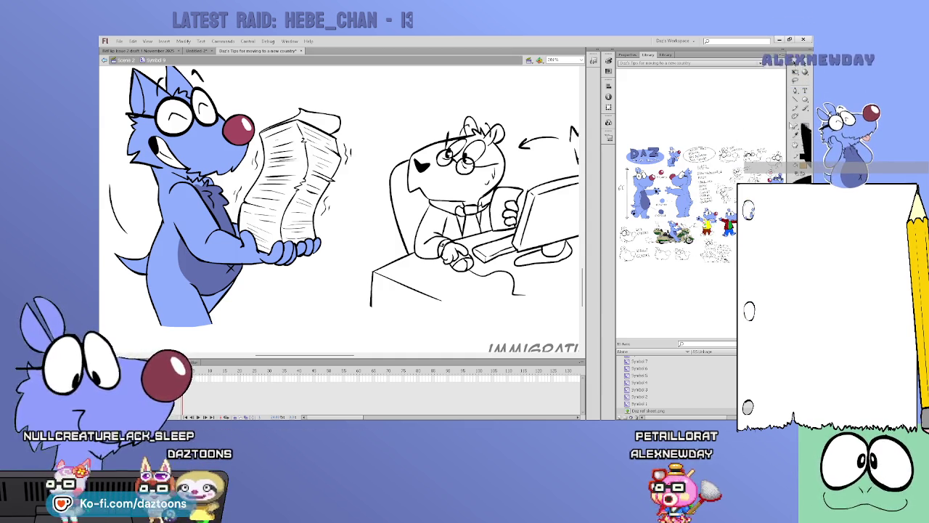
left_click(454, 252)
left_click(510, 209)
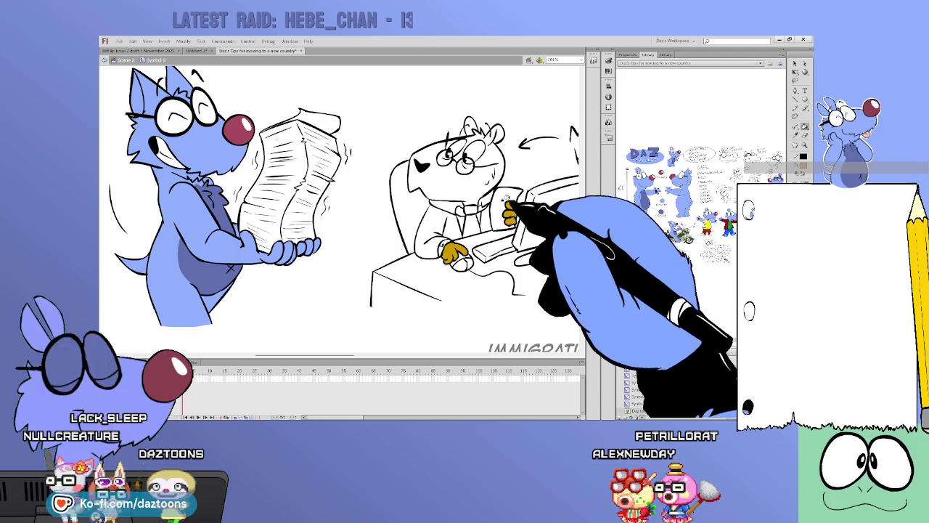
left_click(494, 149)
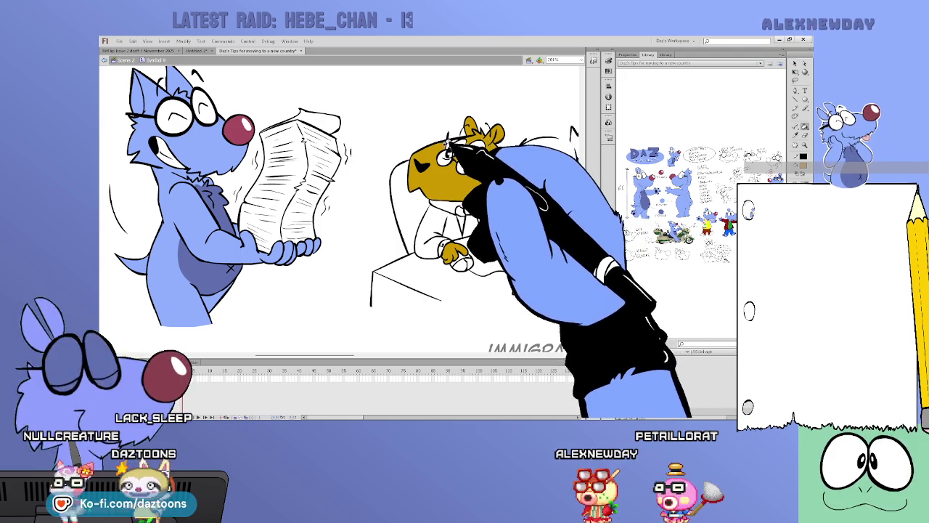